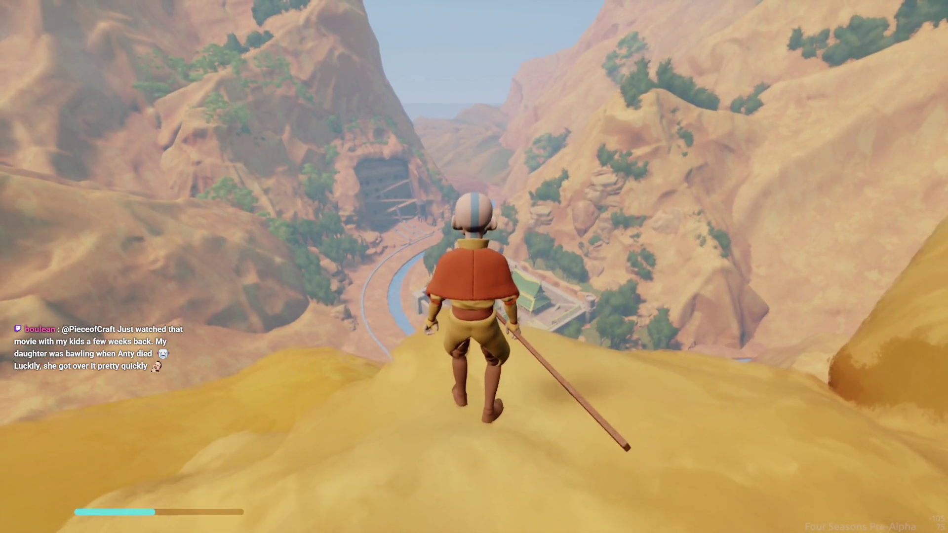
Pause the canyon level, enter edit mode, and hide the guide overlays and tool rows.
key(Escape)
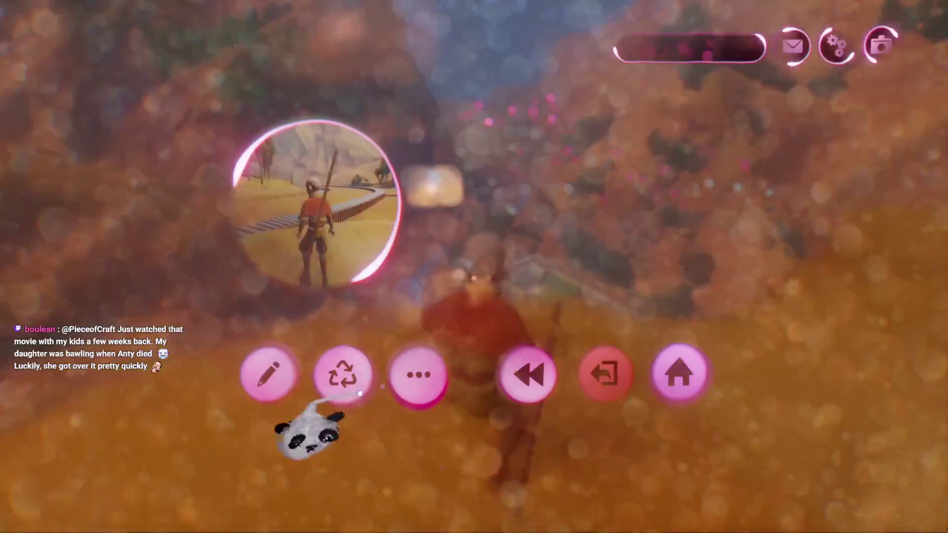
key(Return)
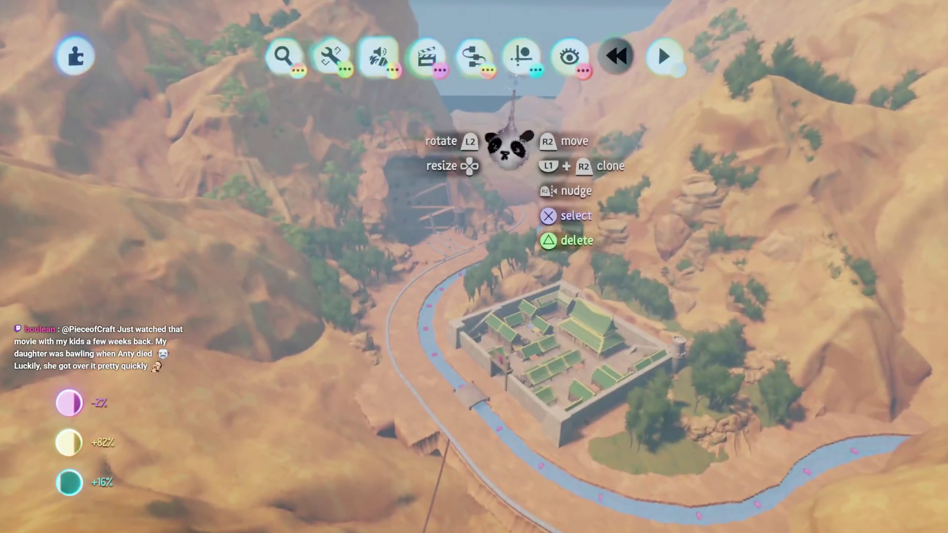
key(g)
key(Escape)
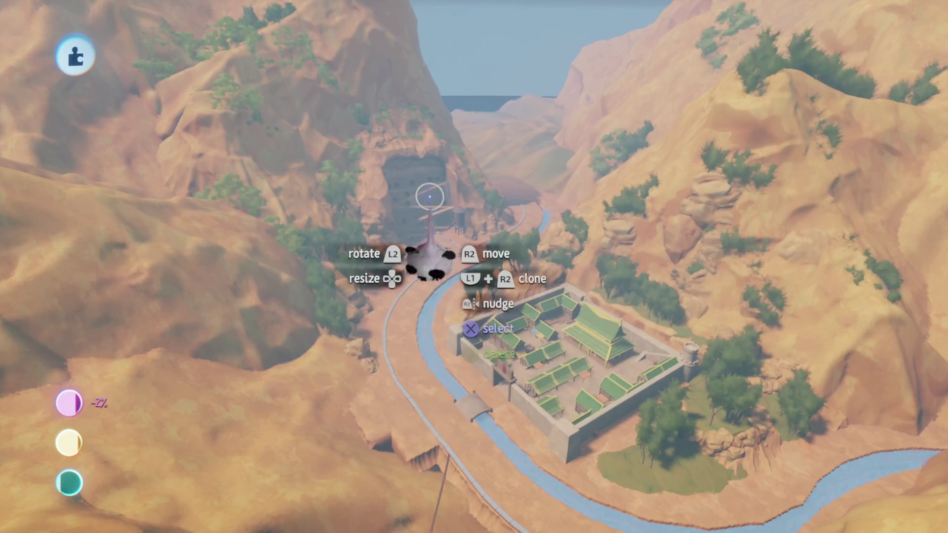
key(Escape)
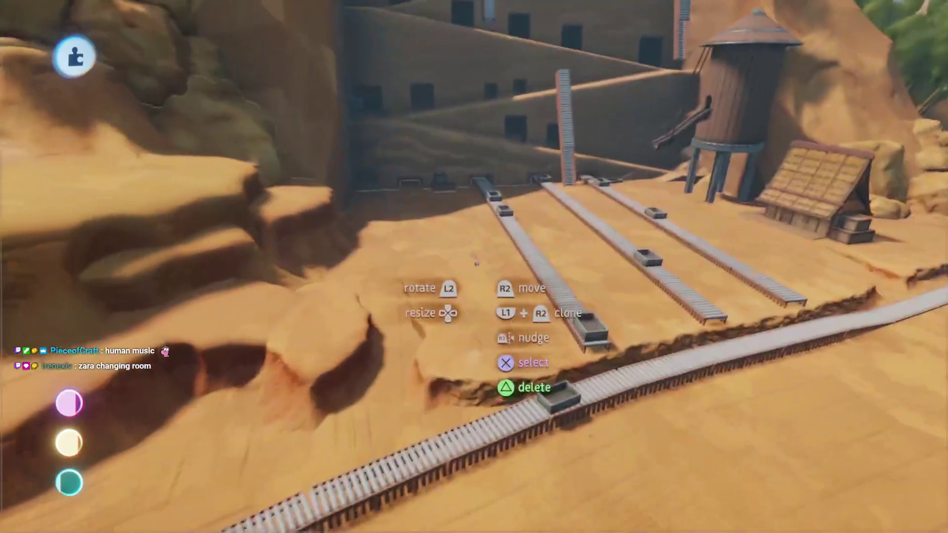
Finish sculpting the ledge and grab the sandstone slab near the village cliffs.
key(Escape)
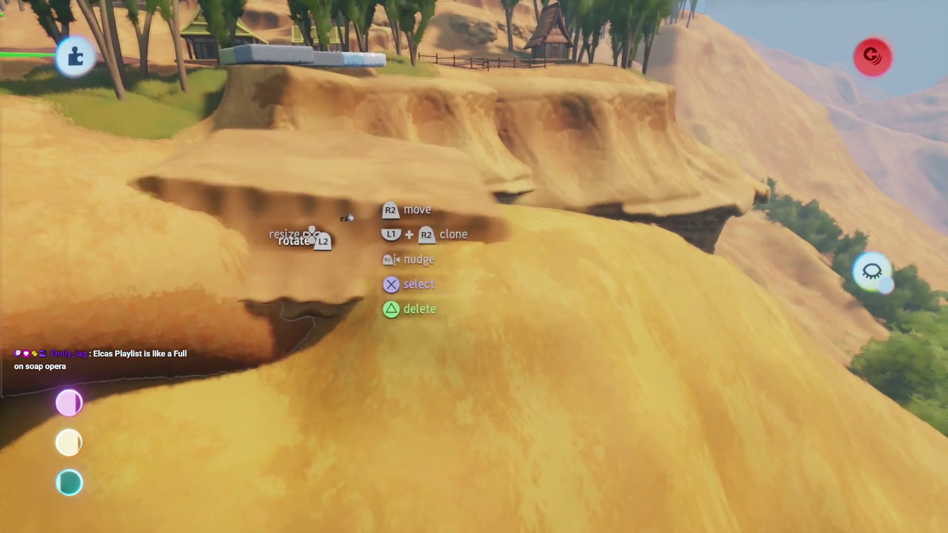
mouse_move(347, 217)
mouse_down()
mouse_move(474, 269)
mouse_move(474, 250)
mouse_move(474, 273)
mouse_move(445, 246)
mouse_move(451, 232)
mouse_move(456, 262)
mouse_up()
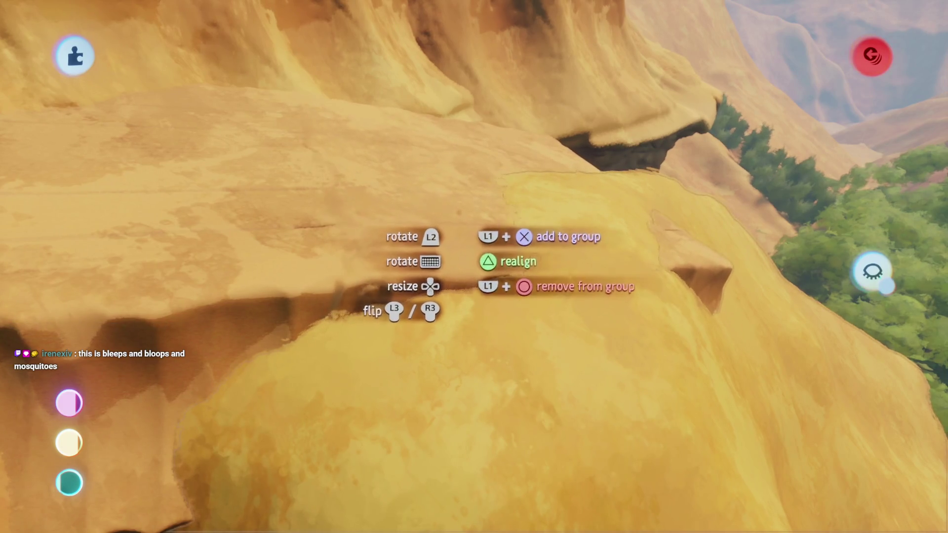
Place the sandstone slab on the cliff ridge below the village, then release it.
mouse_move(474, 266)
mouse_down()
mouse_move(474, 326)
mouse_move(494, 375)
mouse_up()
mouse_move(452, 217)
mouse_down()
mouse_move(434, 247)
mouse_move(459, 284)
mouse_move(400, 225)
mouse_move(405, 154)
mouse_move(398, 218)
mouse_up()
key(Escape)
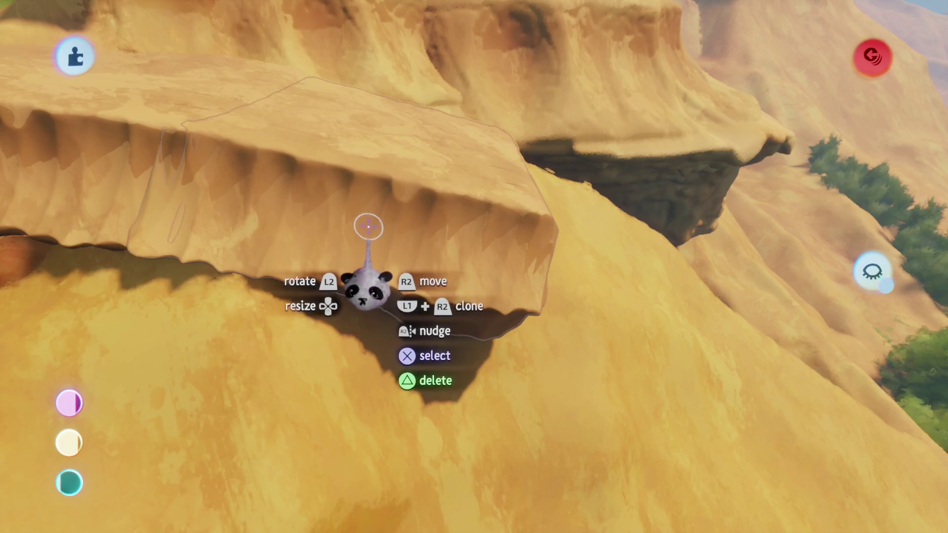
mouse_move(368, 289)
mouse_down()
mouse_move(339, 265)
mouse_move(357, 173)
mouse_move(385, 239)
mouse_move(392, 281)
mouse_move(330, 185)
mouse_up()
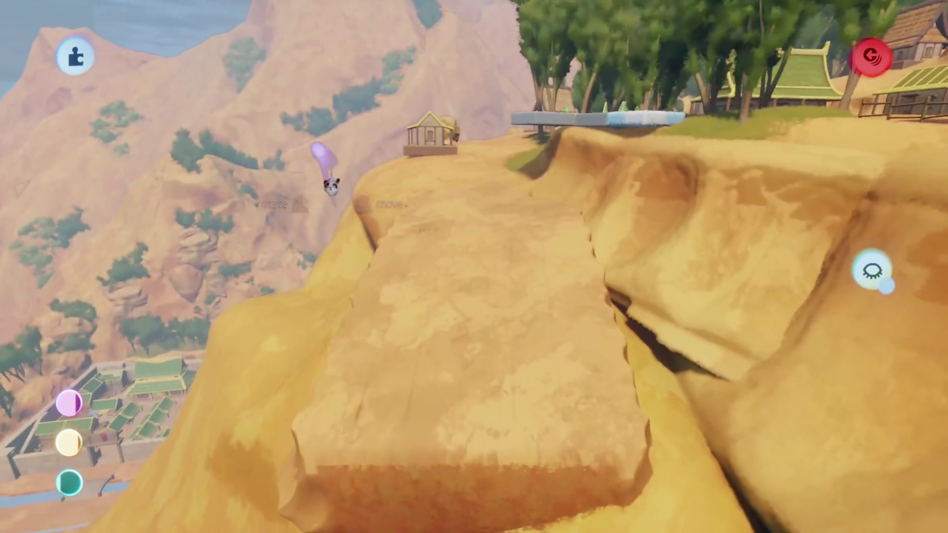
Survey the cliff-top hut and the cliffs down to the river from above.
key(w)
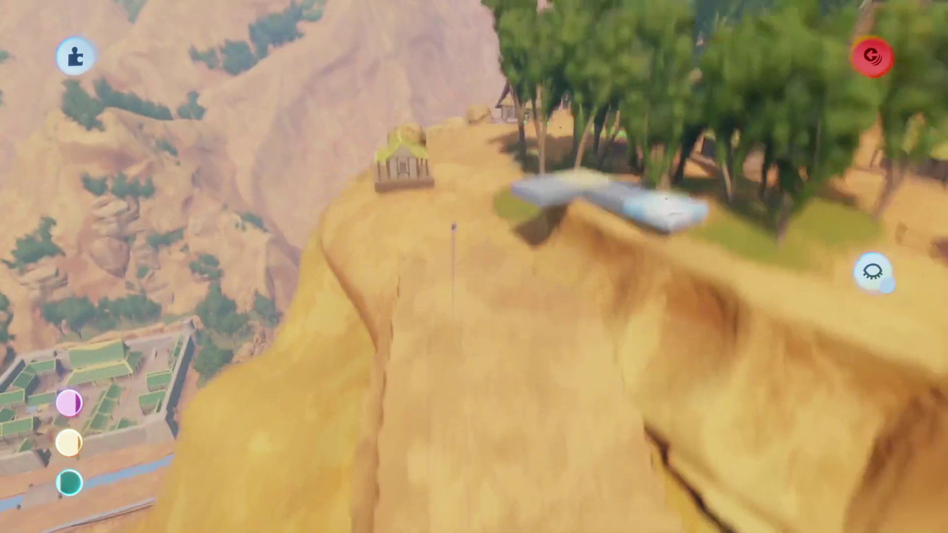
scroll(453, 227, down, 5)
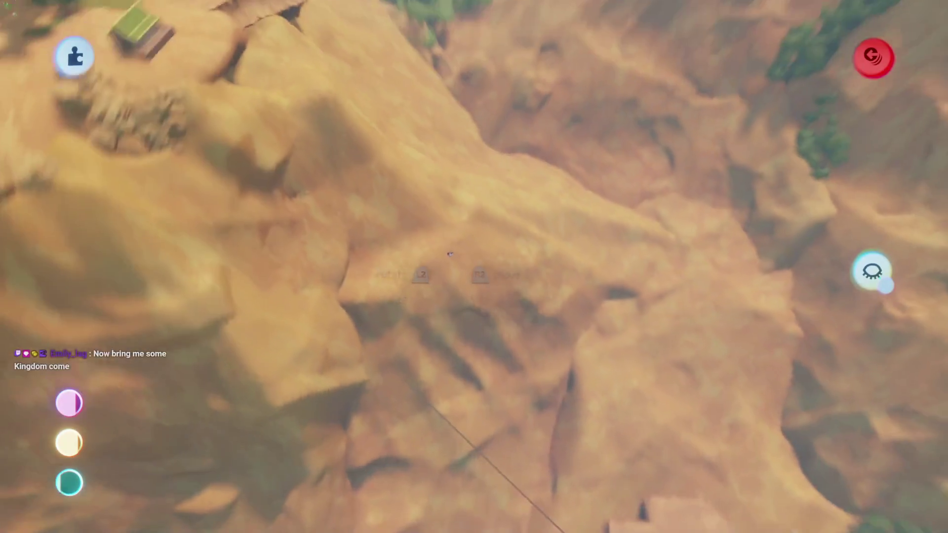
key(w)
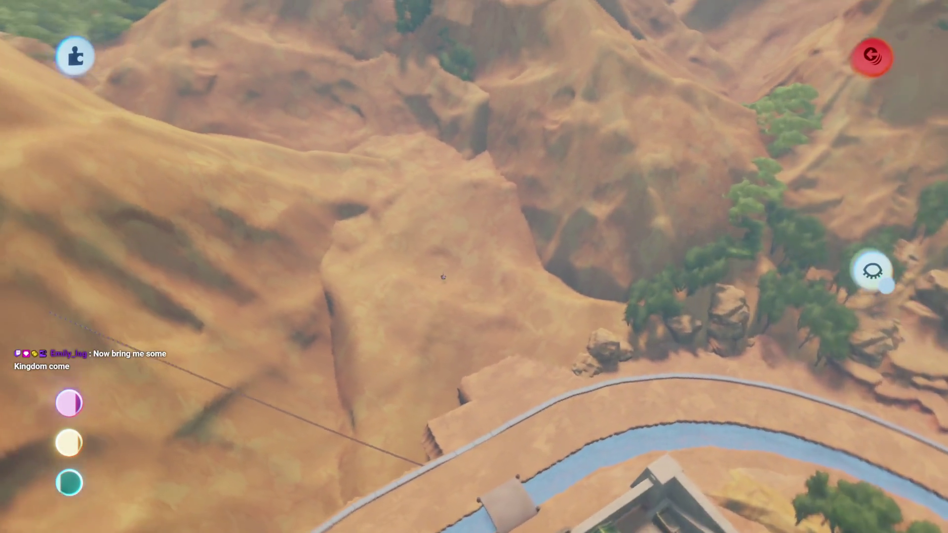
key(w)
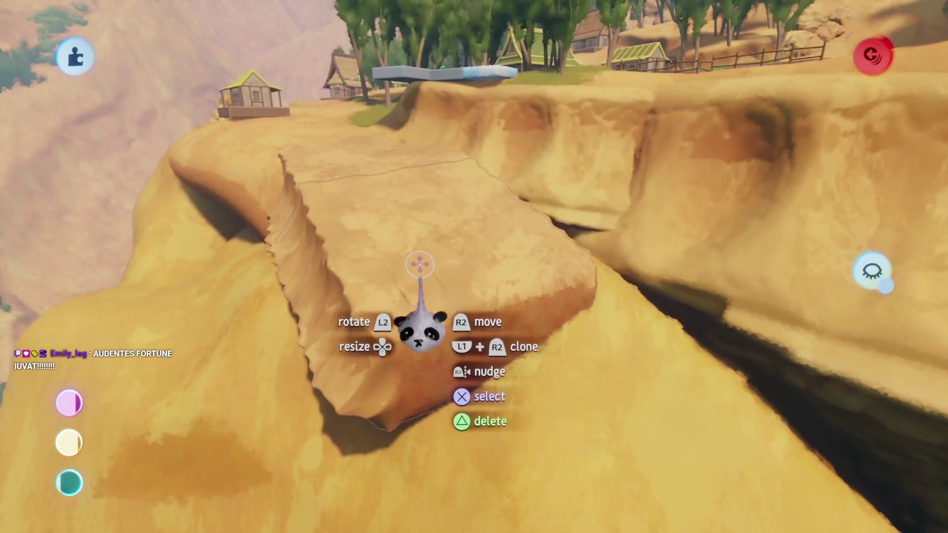
Select the overhanging ledge piece and move it to a new spot along the cliff.
key(Escape)
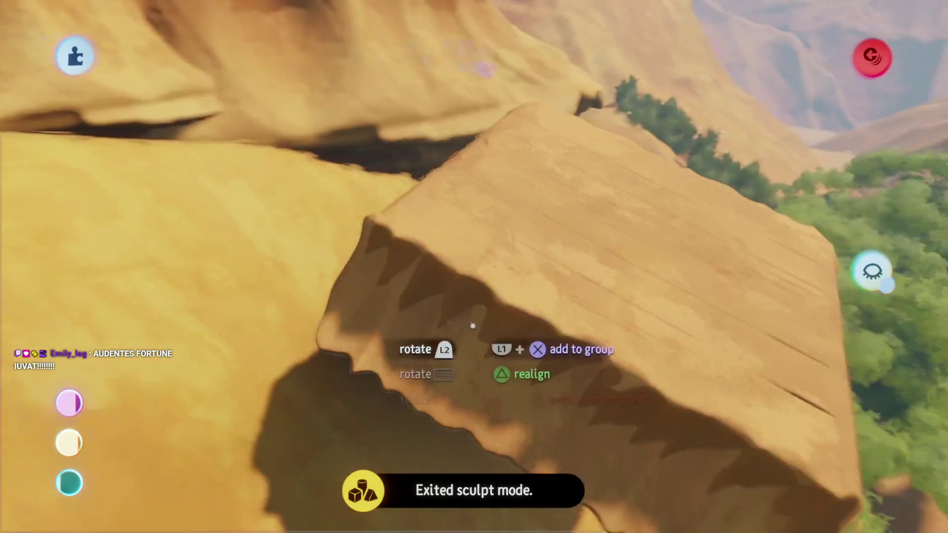
drag(473, 326, 440, 332)
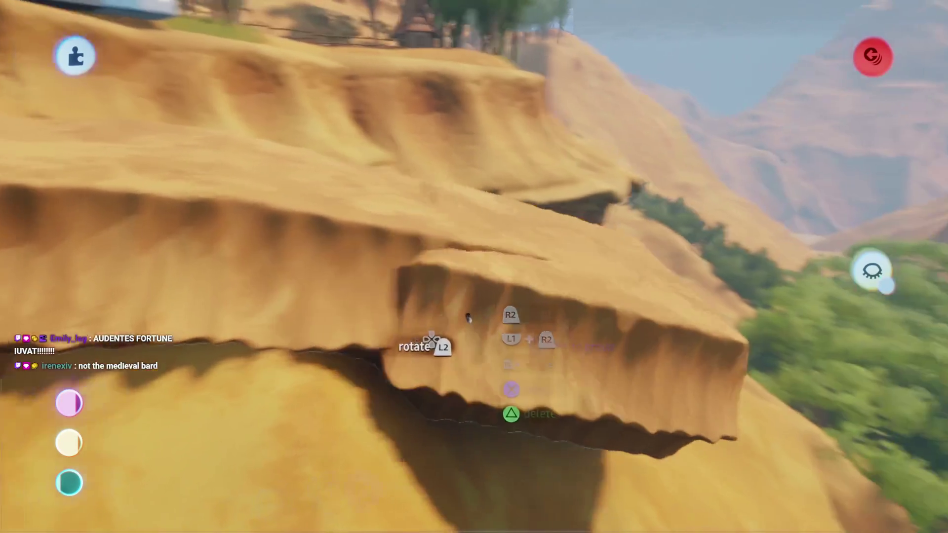
click(473, 279)
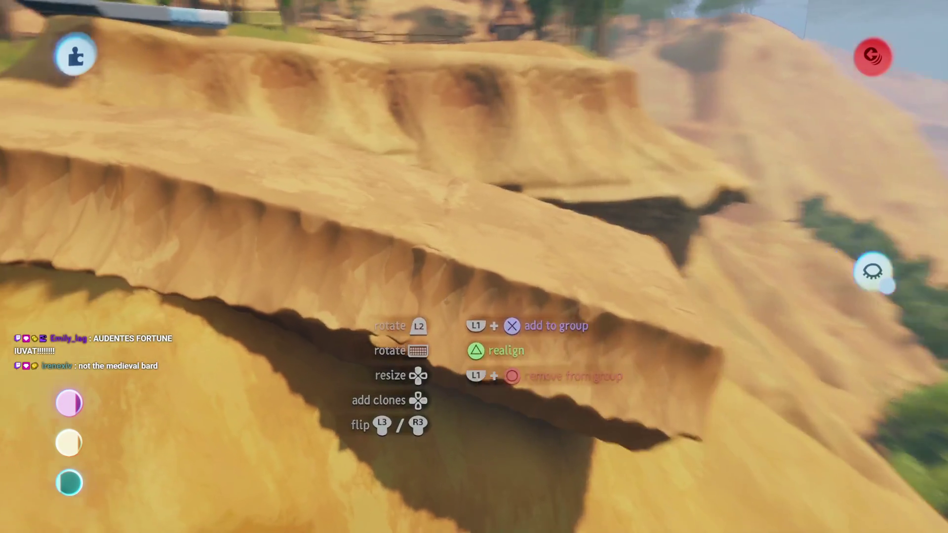
mouse_move(447, 300)
mouse_down()
mouse_move(444, 316)
mouse_move(456, 296)
mouse_move(484, 316)
mouse_move(449, 275)
mouse_move(438, 306)
mouse_move(497, 392)
mouse_move(497, 326)
mouse_up()
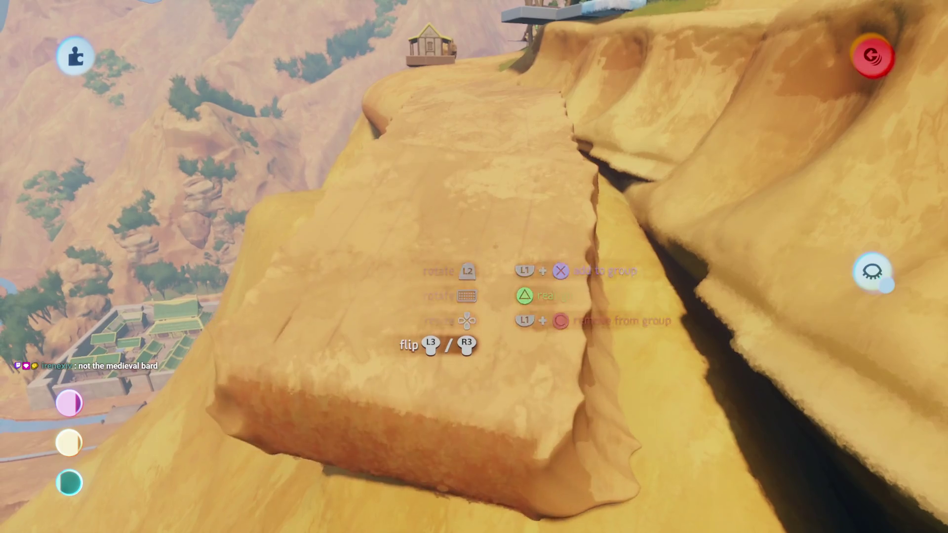
mouse_move(495, 269)
mouse_down()
mouse_move(494, 311)
mouse_move(461, 163)
mouse_up()
mouse_move(532, 220)
mouse_down()
mouse_move(442, 163)
mouse_move(478, 89)
mouse_move(504, 98)
mouse_move(476, 102)
mouse_up()
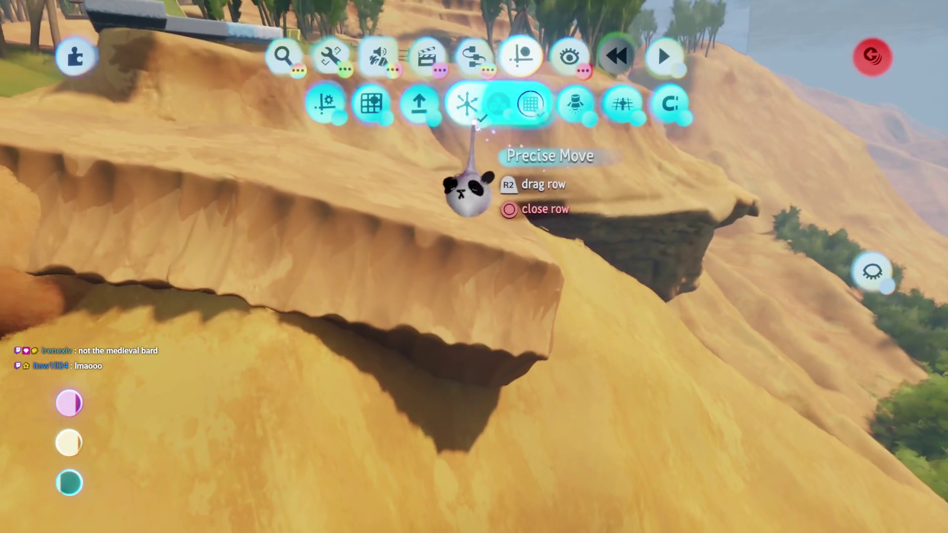
Shift the ledge slab up and right, then select the cliff-top path slabs.
key(Escape)
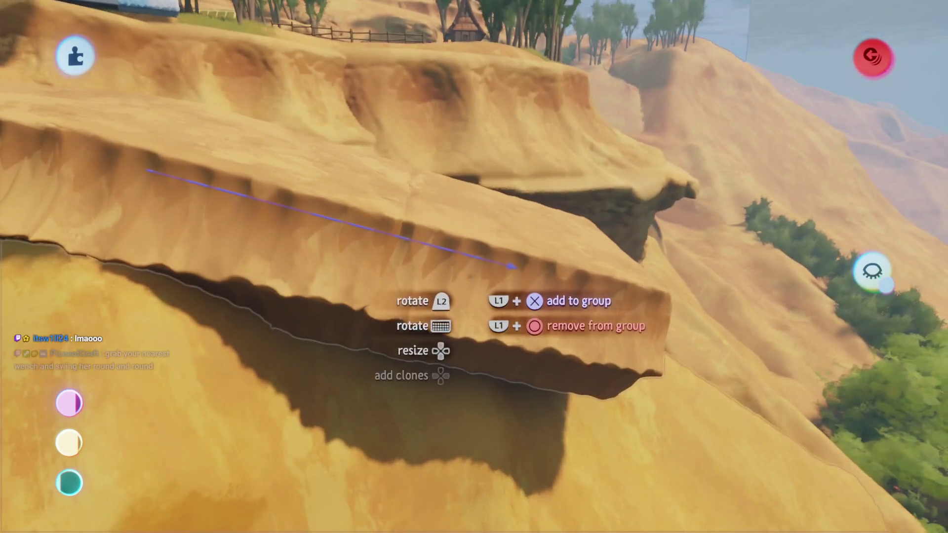
click(427, 258)
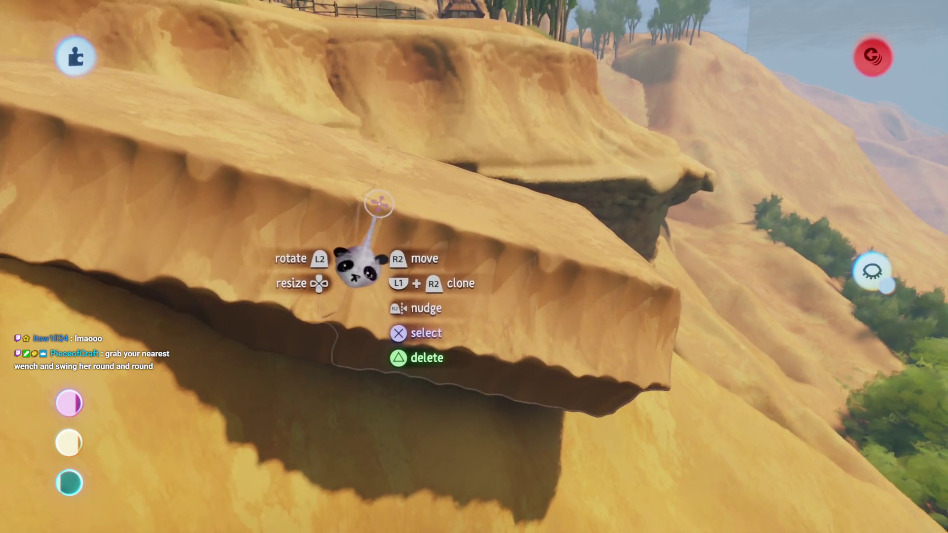
mouse_move(371, 193)
mouse_down()
mouse_move(409, 247)
mouse_move(388, 281)
mouse_move(336, 232)
mouse_move(431, 295)
mouse_move(374, 253)
mouse_move(361, 218)
mouse_move(322, 204)
mouse_up()
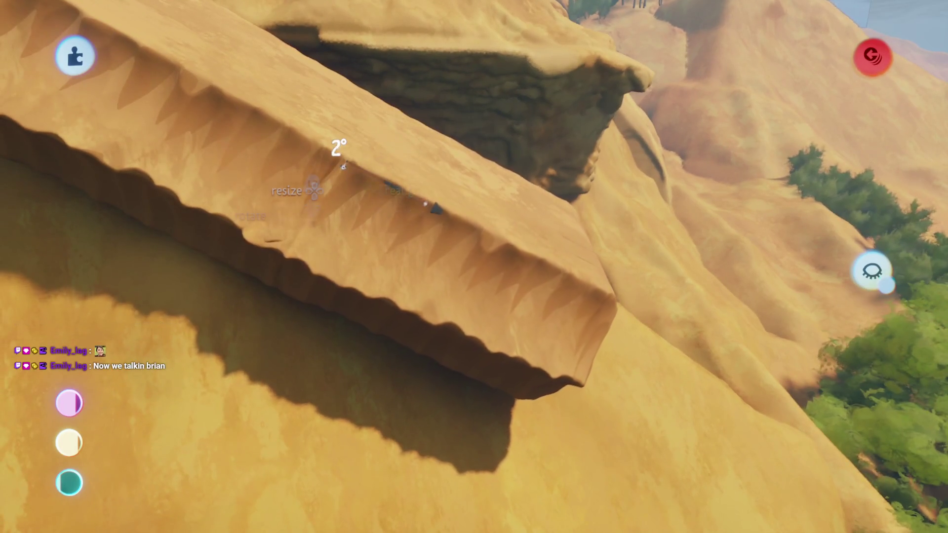
mouse_move(343, 167)
mouse_down()
mouse_move(365, 237)
mouse_move(430, 247)
mouse_up()
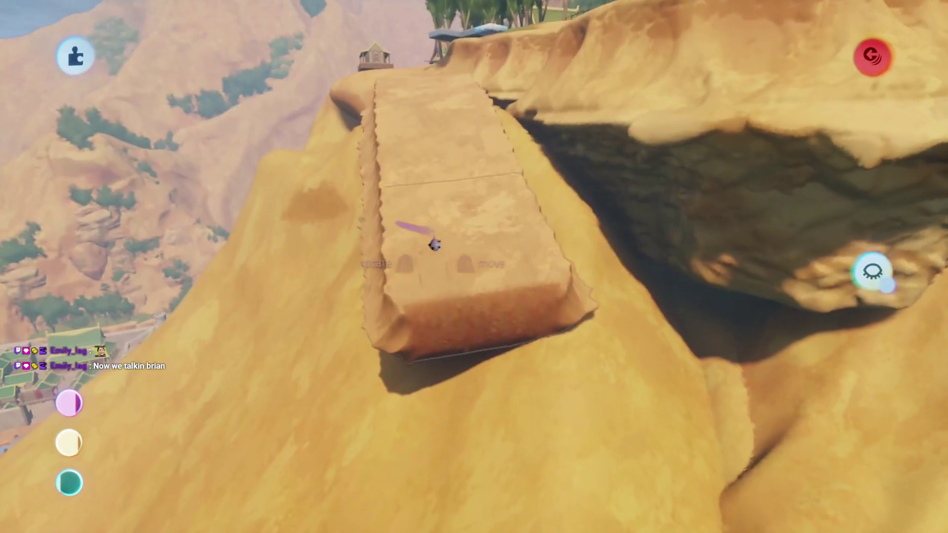
mouse_move(431, 172)
mouse_down()
mouse_move(387, 182)
mouse_move(402, 243)
mouse_up()
click(545, 254)
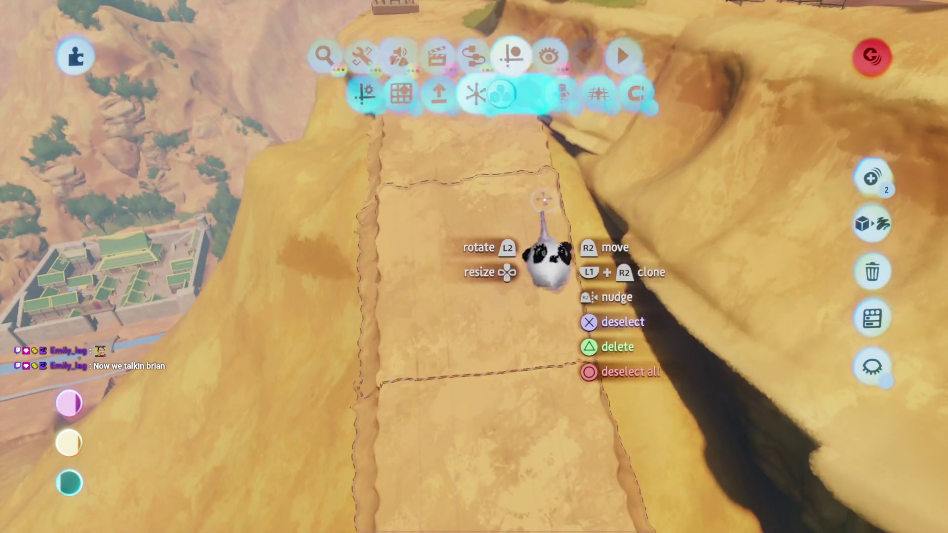
Tilt the selected path slabs a few degrees to follow the cliff slope, then deselect them.
mouse_move(540, 188)
mouse_down()
mouse_move(509, 222)
mouse_move(543, 217)
mouse_up()
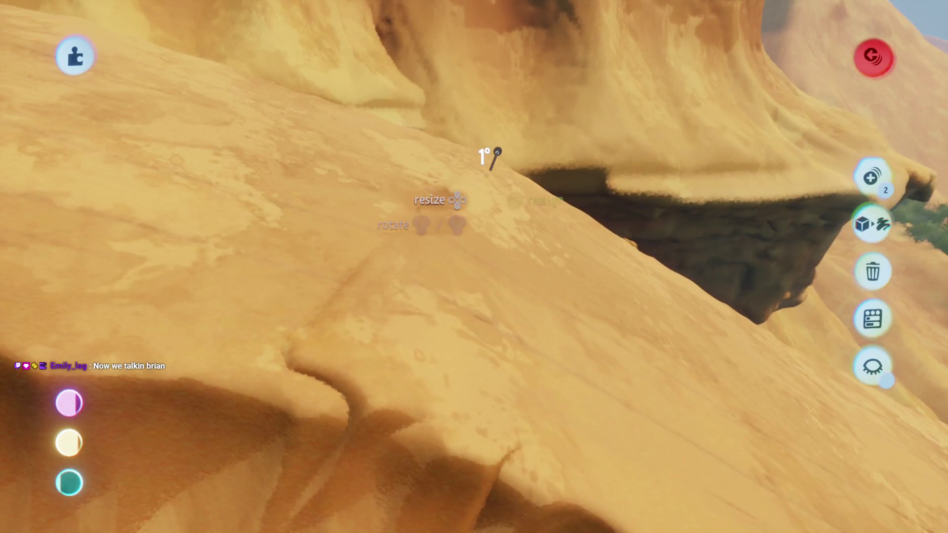
mouse_move(496, 153)
mouse_down()
mouse_move(476, 275)
mouse_move(476, 254)
mouse_up()
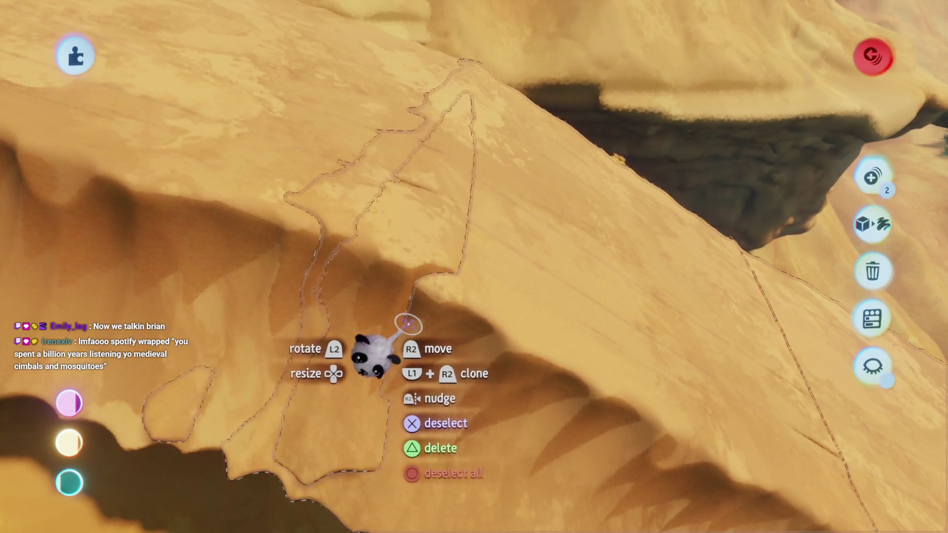
key(Escape)
mouse_move(411, 305)
mouse_down()
mouse_move(381, 296)
mouse_move(485, 360)
mouse_move(443, 311)
mouse_move(434, 333)
mouse_up()
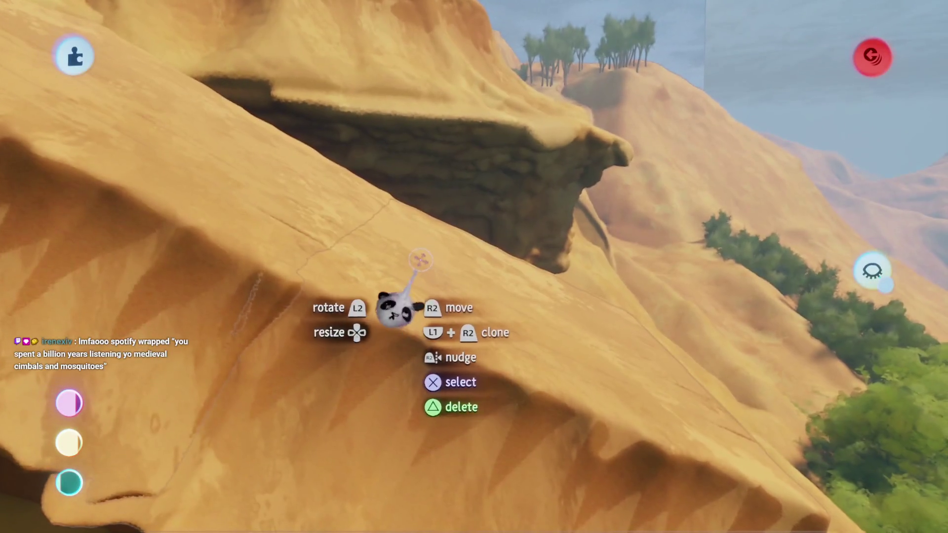
mouse_move(395, 306)
mouse_down()
mouse_move(439, 186)
mouse_move(423, 200)
mouse_up()
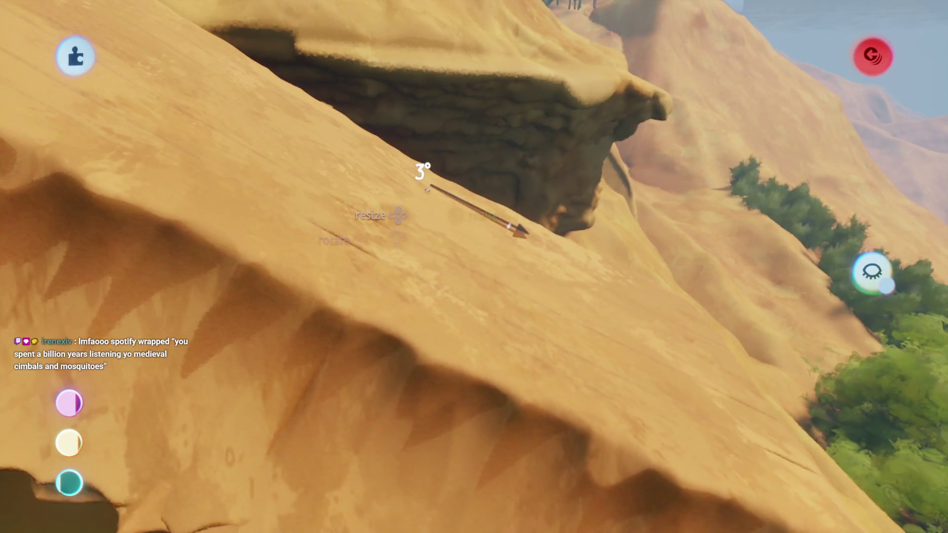
mouse_move(435, 310)
mouse_down()
mouse_move(434, 266)
mouse_move(402, 303)
mouse_move(364, 280)
mouse_move(417, 299)
mouse_up()
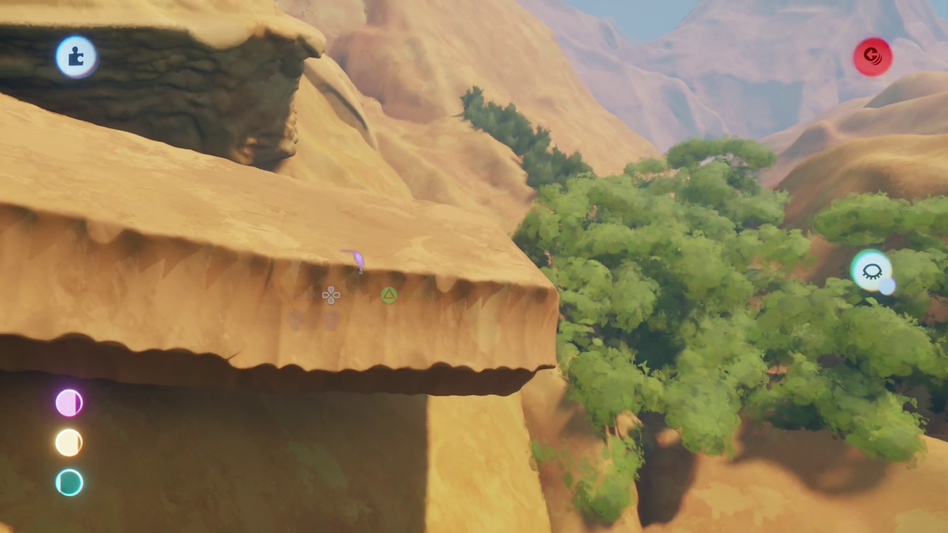
Inspect the cliff ledge from several angles and grab the lower sandstone slab.
drag(360, 269, 383, 279)
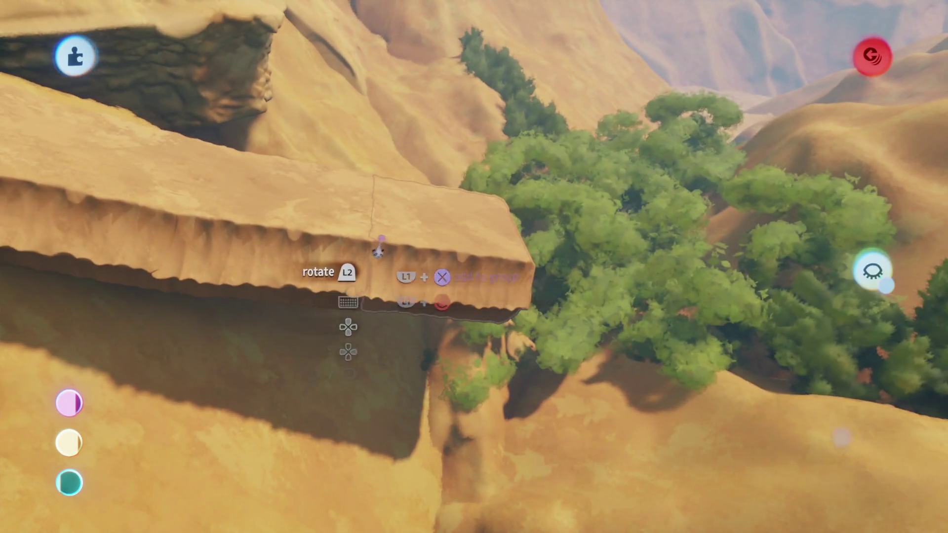
drag(378, 251, 376, 254)
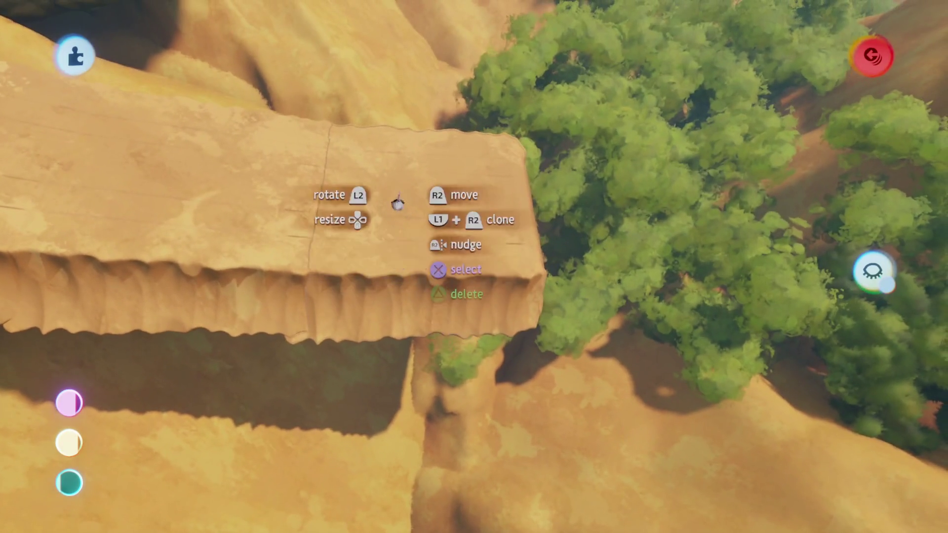
mouse_move(404, 375)
mouse_down()
mouse_move(416, 321)
mouse_move(437, 322)
mouse_up()
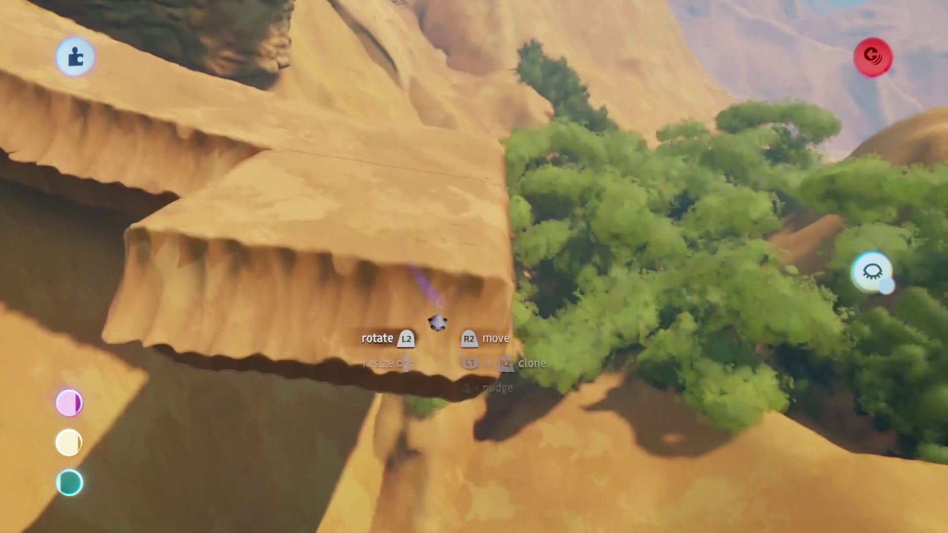
mouse_move(474, 269)
mouse_down()
mouse_move(444, 218)
mouse_move(364, 318)
mouse_move(466, 322)
mouse_up()
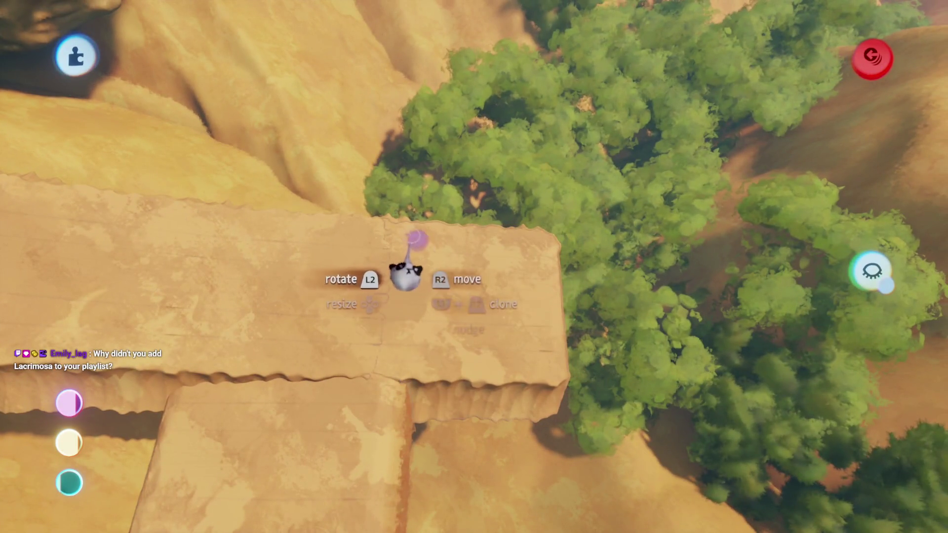
mouse_move(405, 245)
mouse_down()
mouse_move(363, 381)
mouse_move(344, 395)
mouse_move(391, 381)
mouse_move(413, 287)
mouse_move(349, 282)
mouse_move(307, 363)
mouse_move(509, 318)
mouse_up()
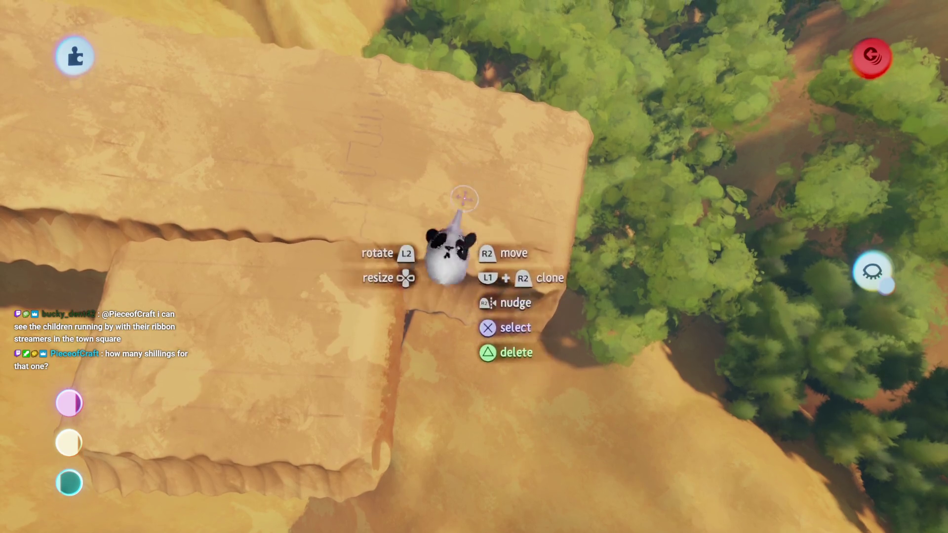
mouse_move(482, 316)
mouse_down()
mouse_move(477, 395)
mouse_move(427, 335)
mouse_move(602, 340)
mouse_move(529, 351)
mouse_move(484, 385)
mouse_move(484, 358)
mouse_move(433, 391)
mouse_move(366, 460)
mouse_move(423, 362)
mouse_up()
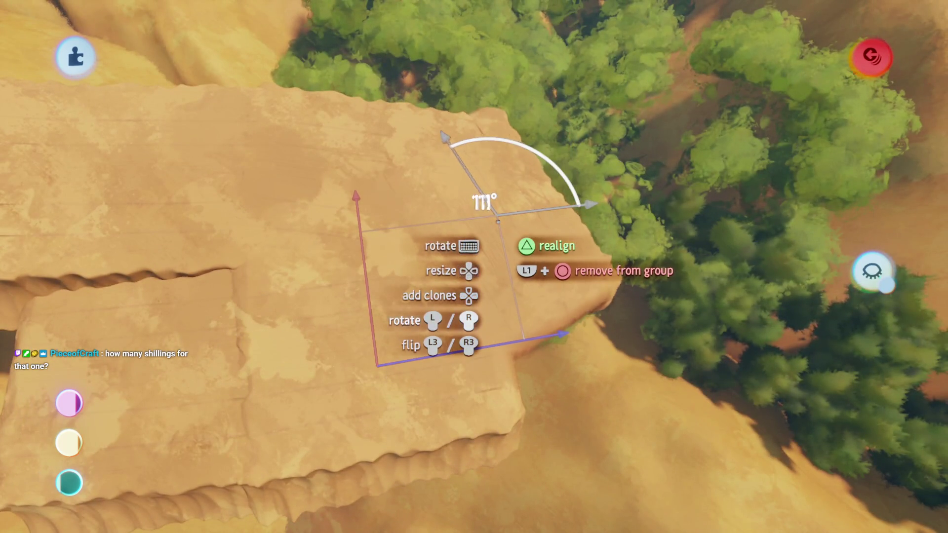
Rotate and tilt the held slab, then drop it flush against the upper ledge.
mouse_move(498, 222)
mouse_down()
mouse_move(496, 208)
mouse_move(513, 236)
mouse_up()
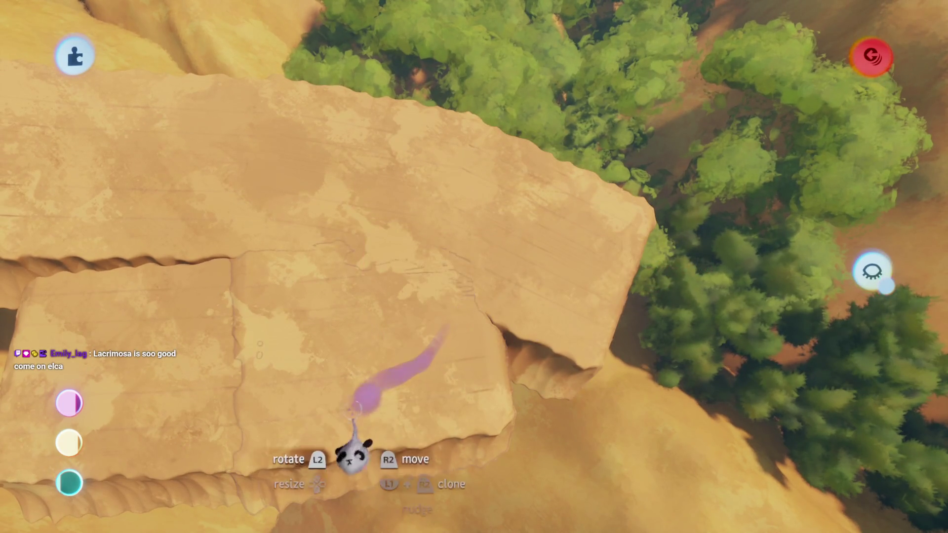
mouse_move(353, 450)
mouse_down()
mouse_move(476, 392)
mouse_move(454, 395)
mouse_move(394, 470)
mouse_up()
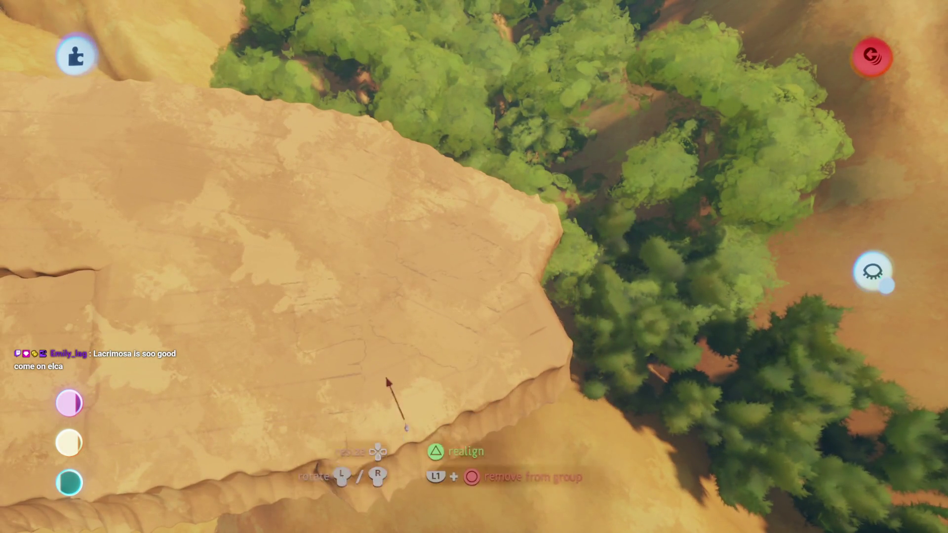
mouse_move(402, 403)
mouse_down()
mouse_move(434, 205)
mouse_move(388, 239)
mouse_move(348, 197)
mouse_move(469, 321)
mouse_move(510, 239)
mouse_move(503, 160)
mouse_move(497, 265)
mouse_up()
mouse_move(462, 349)
mouse_down()
mouse_move(461, 328)
mouse_move(463, 340)
mouse_move(430, 336)
mouse_up()
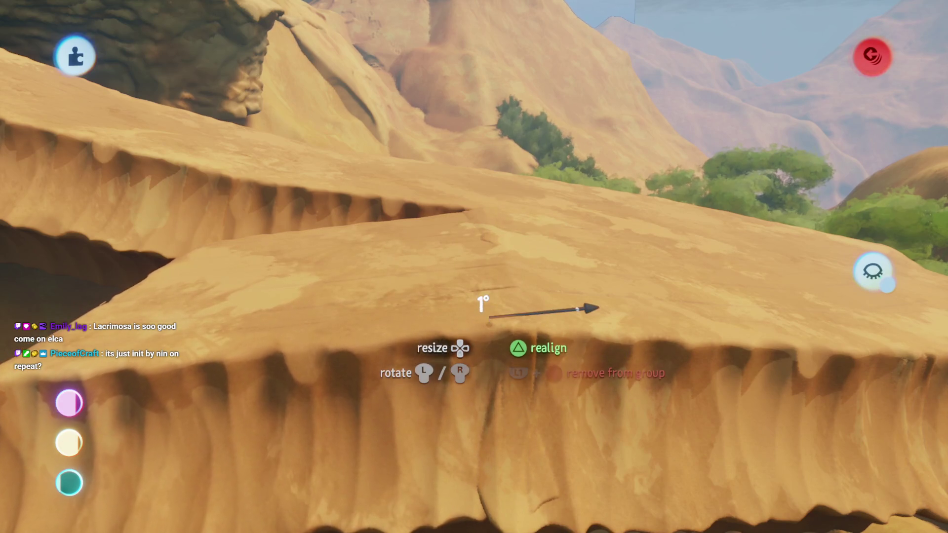
mouse_move(489, 324)
mouse_down()
mouse_move(483, 330)
mouse_move(480, 292)
mouse_move(497, 235)
mouse_up()
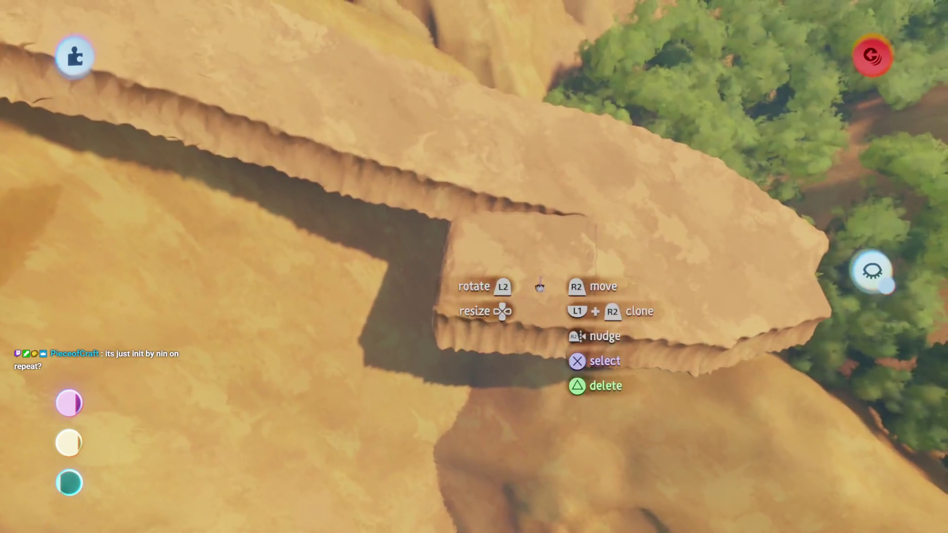
mouse_move(539, 286)
mouse_down()
mouse_move(504, 328)
mouse_move(450, 339)
mouse_move(491, 275)
mouse_move(452, 429)
mouse_move(463, 351)
mouse_move(484, 335)
mouse_move(605, 345)
mouse_up()
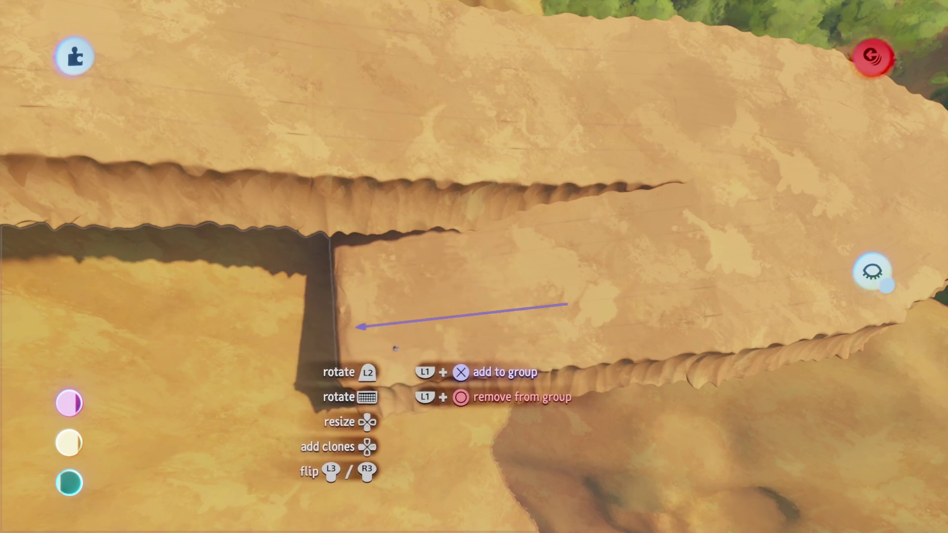
mouse_move(395, 348)
mouse_down()
mouse_move(476, 349)
mouse_move(461, 338)
mouse_move(488, 360)
mouse_move(471, 343)
mouse_move(479, 277)
mouse_move(470, 335)
mouse_move(424, 317)
mouse_move(428, 326)
mouse_move(464, 308)
mouse_up()
scroll(464, 309, down, 10)
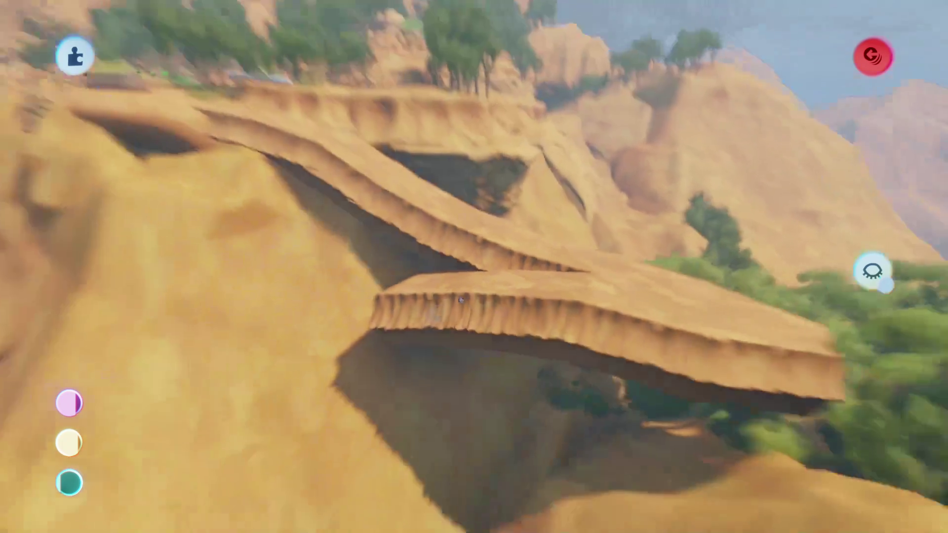
Grab the short slab at the path's end and rotate it to about 111°.
scroll(459, 300, up, 10)
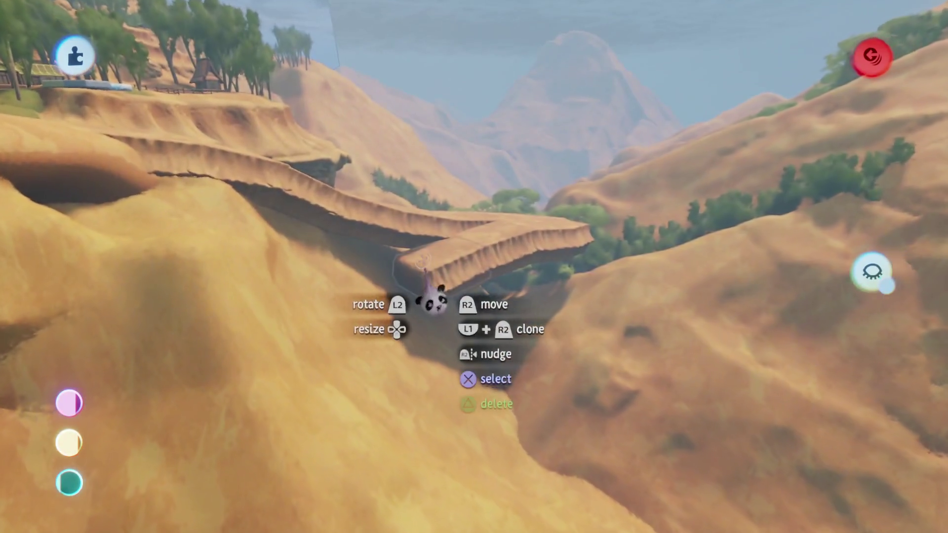
scroll(432, 302, up, 10)
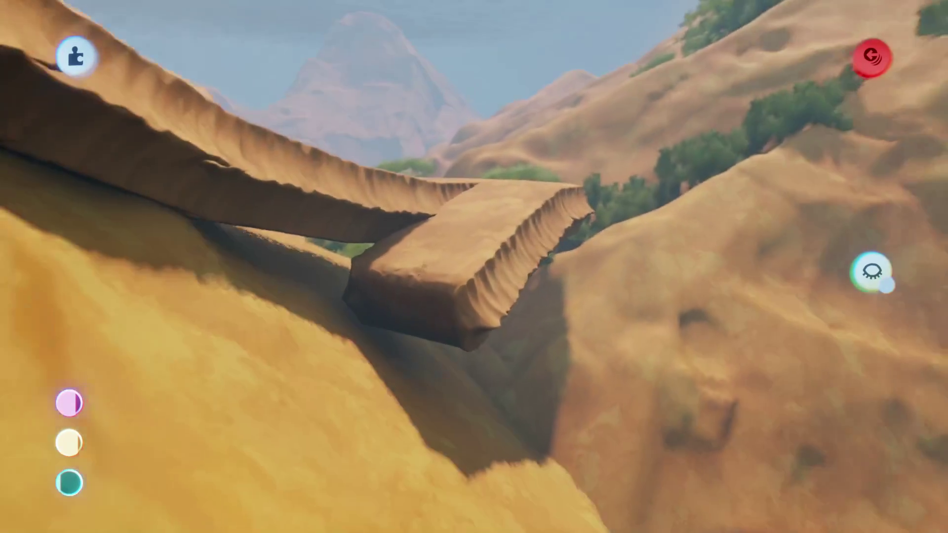
scroll(424, 275, down, 5)
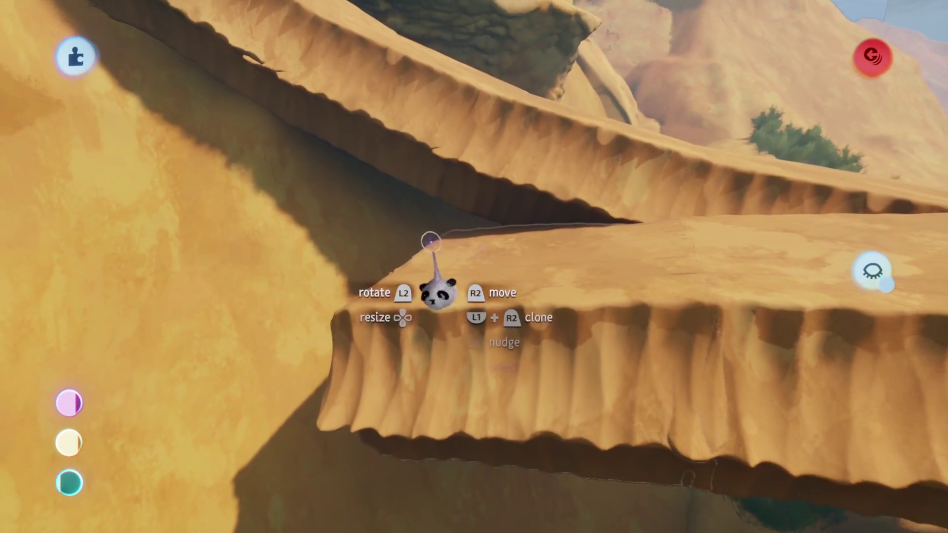
scroll(503, 311, down, 3)
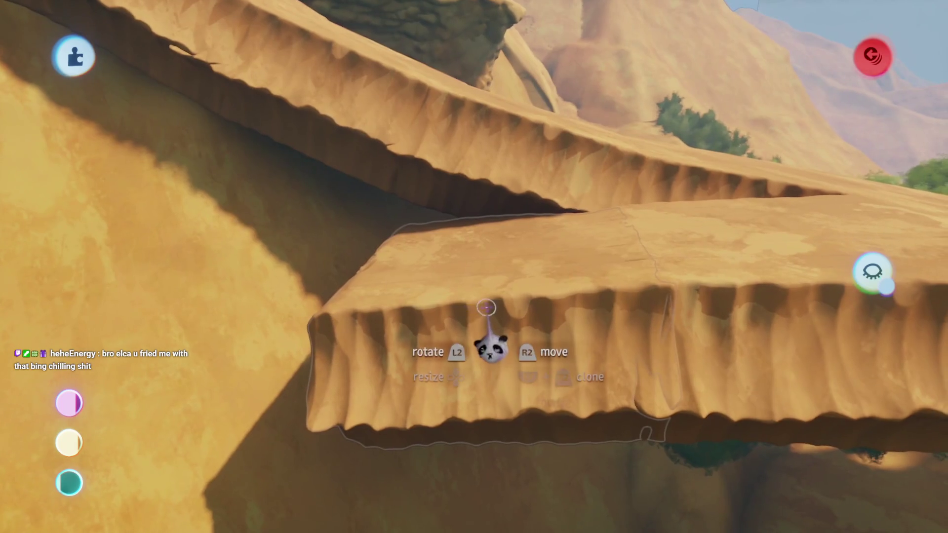
mouse_move(475, 307)
mouse_down()
mouse_move(415, 286)
mouse_move(439, 281)
mouse_move(389, 292)
mouse_move(451, 321)
mouse_move(424, 296)
mouse_up()
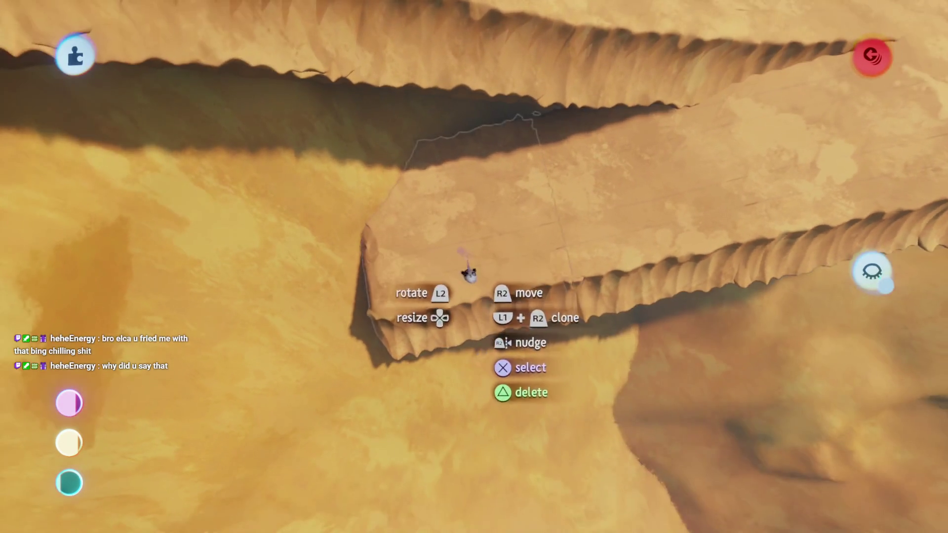
drag(415, 323, 396, 344)
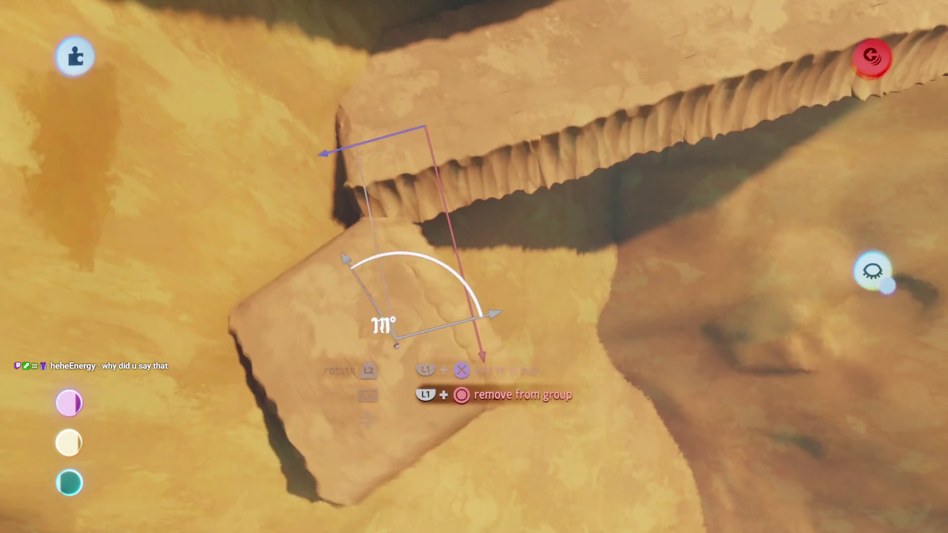
mouse_move(359, 394)
mouse_down()
mouse_move(333, 361)
mouse_move(370, 380)
mouse_up()
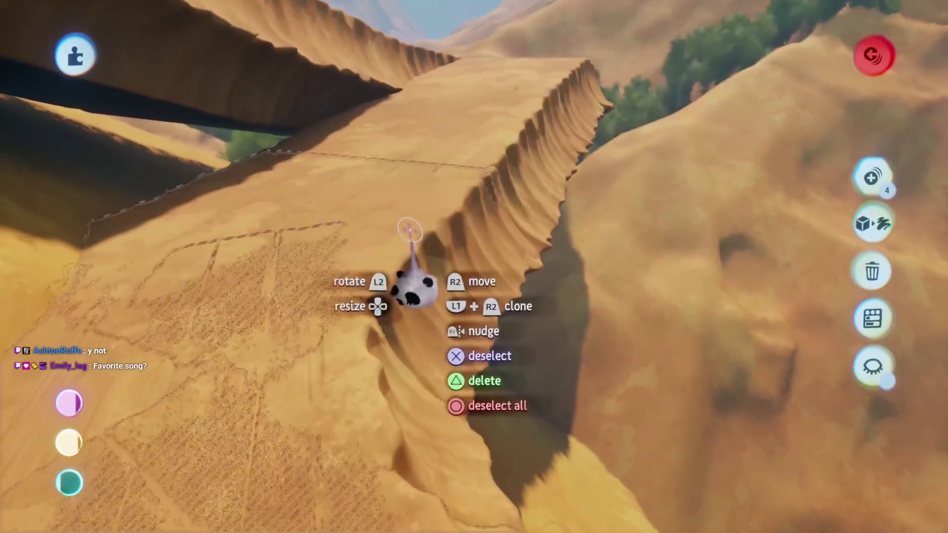
Tilt the selected ledge slabs slightly and drop the right cliff section from the selection.
mouse_move(443, 200)
mouse_down()
mouse_move(461, 194)
mouse_move(450, 232)
mouse_up()
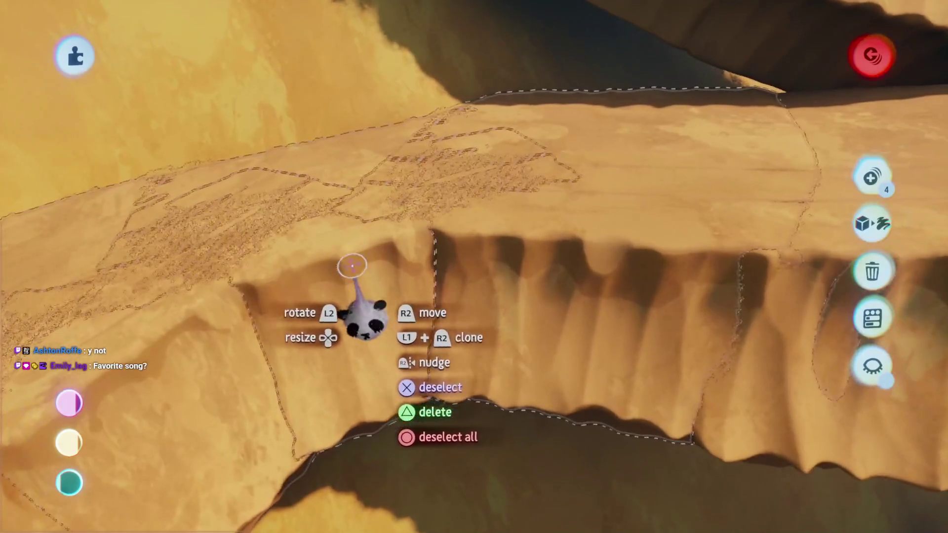
click(352, 267)
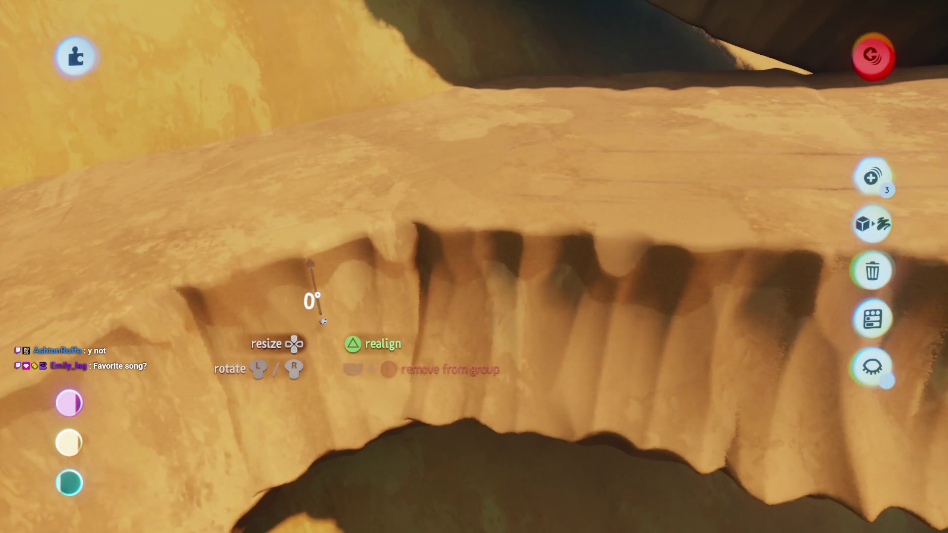
mouse_move(310, 266)
mouse_down()
mouse_move(432, 297)
mouse_move(446, 267)
mouse_move(491, 286)
mouse_move(434, 302)
mouse_move(438, 269)
mouse_move(451, 275)
mouse_move(414, 259)
mouse_up()
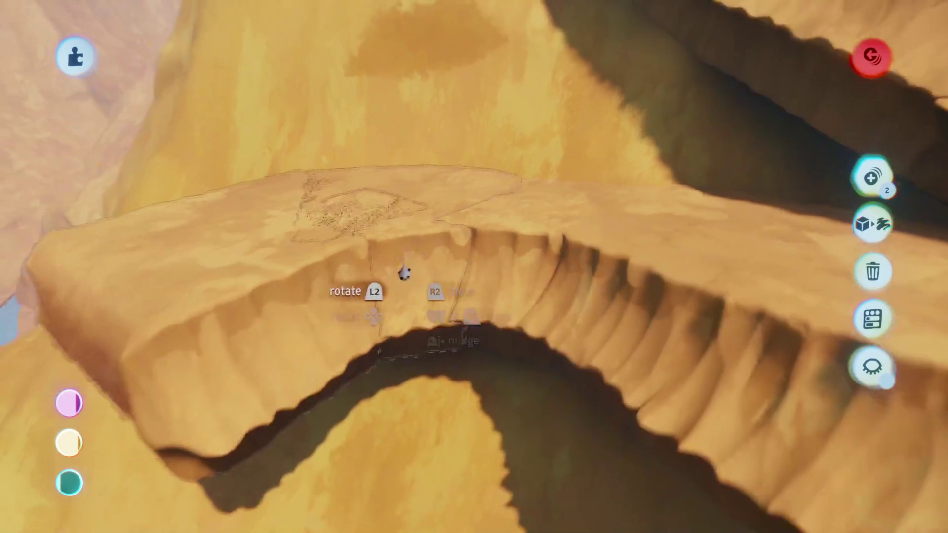
Select the sculpted ledge pieces and rotate them about 94° to follow the cliff.
click(403, 269)
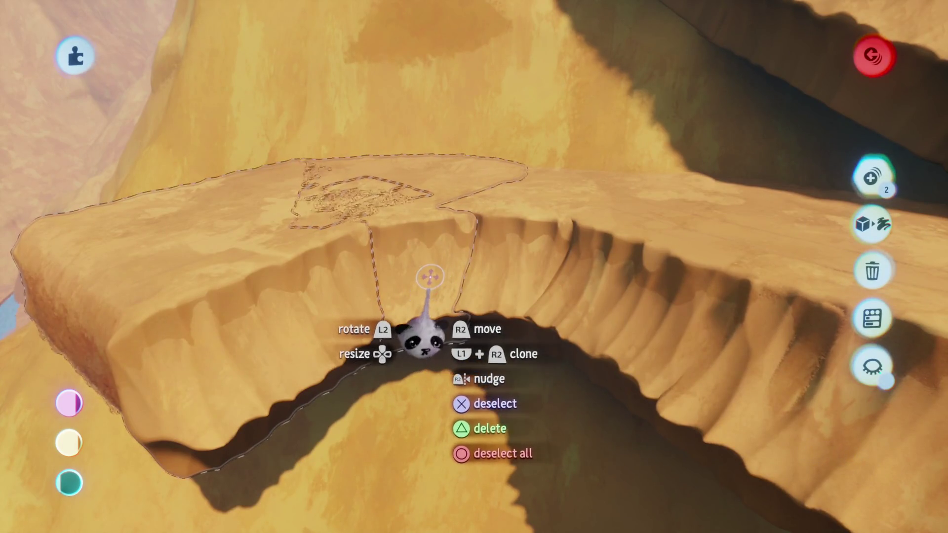
mouse_move(423, 286)
mouse_down()
mouse_move(434, 227)
mouse_move(466, 223)
mouse_move(401, 249)
mouse_move(403, 241)
mouse_move(378, 296)
mouse_move(371, 227)
mouse_up()
scroll(451, 229, up, 5)
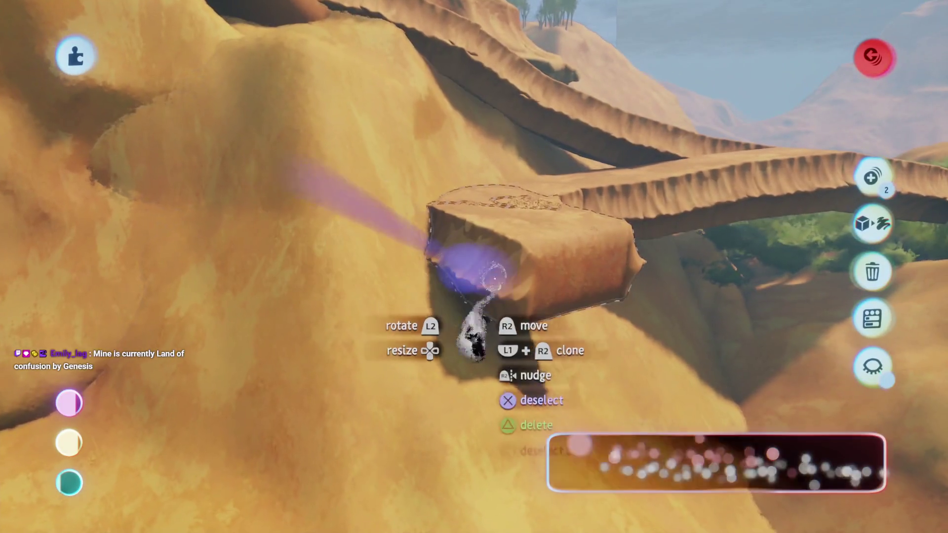
mouse_move(495, 277)
mouse_down()
mouse_move(466, 262)
mouse_move(425, 353)
mouse_move(404, 254)
mouse_up()
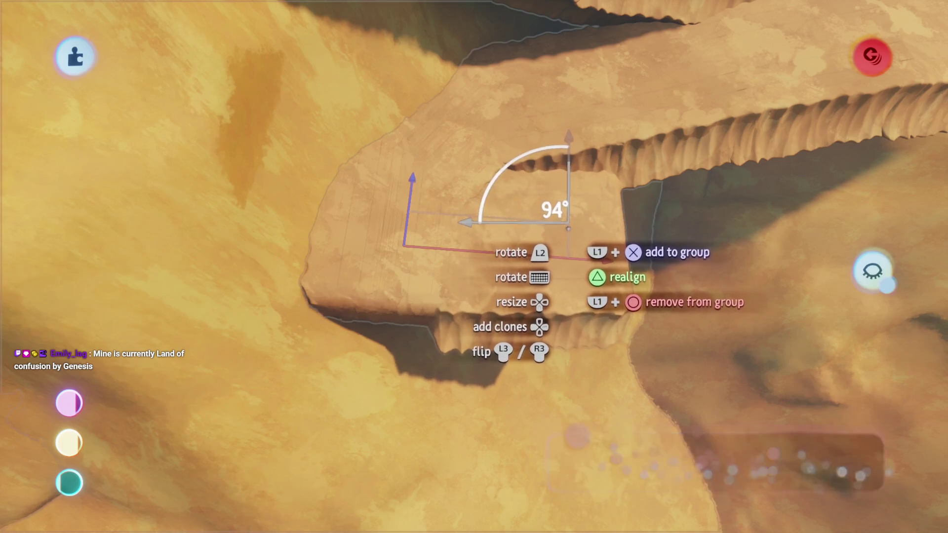
mouse_move(567, 227)
mouse_down()
mouse_move(534, 222)
mouse_move(488, 283)
mouse_up()
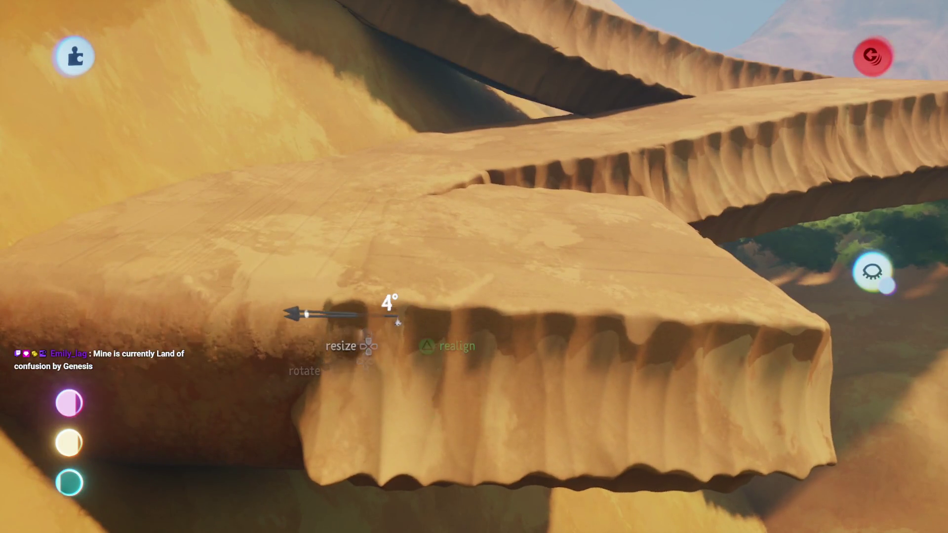
scroll(429, 311, down, 10)
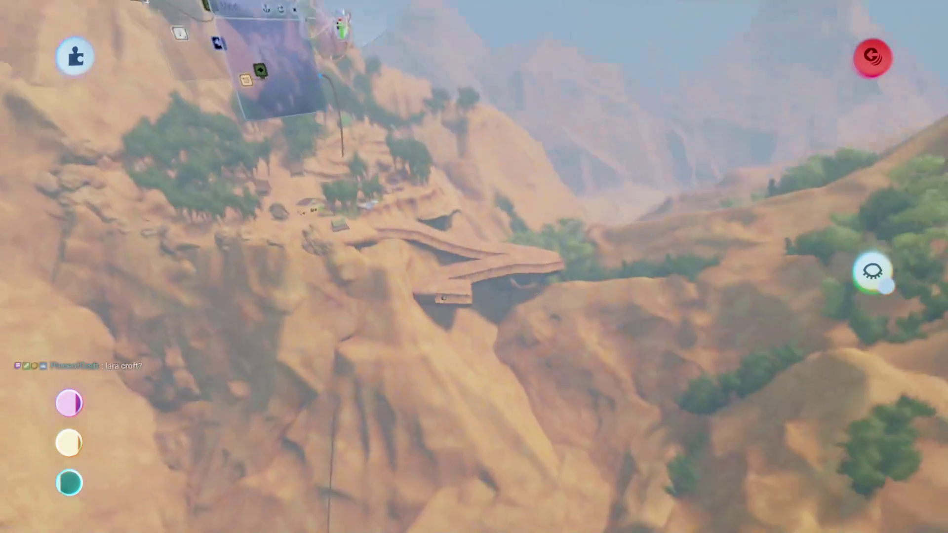
mouse_move(442, 298)
mouse_down()
mouse_move(459, 313)
mouse_move(489, 295)
mouse_move(383, 170)
mouse_move(364, 194)
mouse_move(464, 360)
mouse_up()
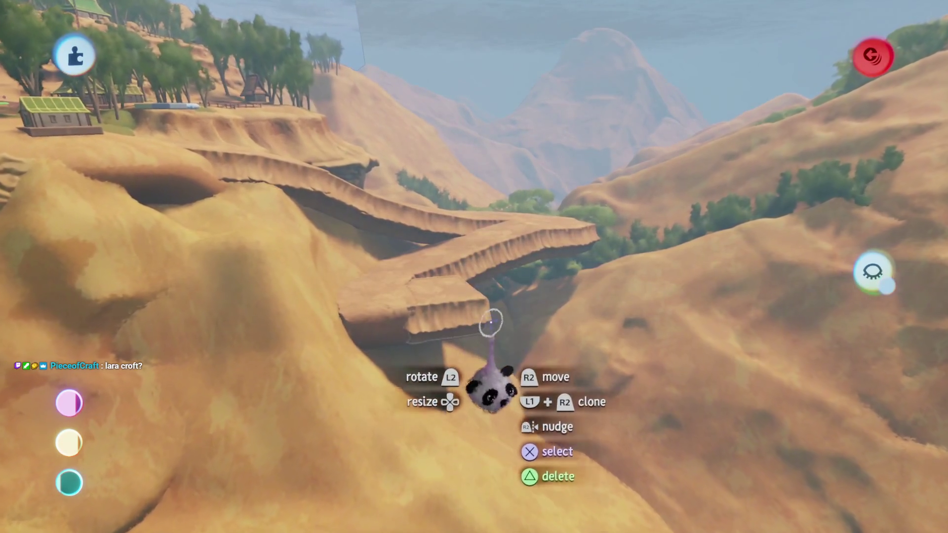
mouse_move(492, 322)
mouse_down()
mouse_move(277, 276)
mouse_move(376, 316)
mouse_move(482, 332)
mouse_move(478, 318)
mouse_move(423, 314)
mouse_up()
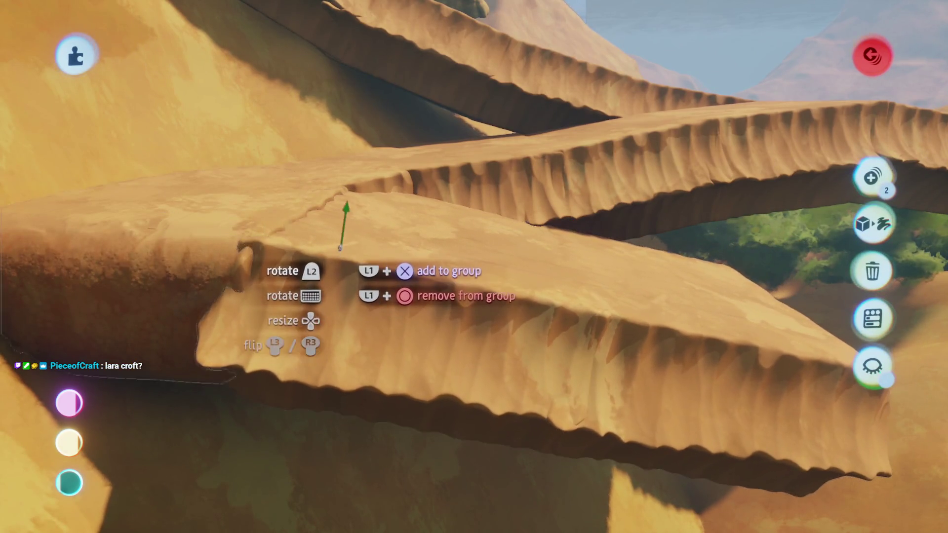
mouse_move(342, 242)
mouse_down()
mouse_move(319, 264)
mouse_move(401, 275)
mouse_move(380, 316)
mouse_move(430, 304)
mouse_up()
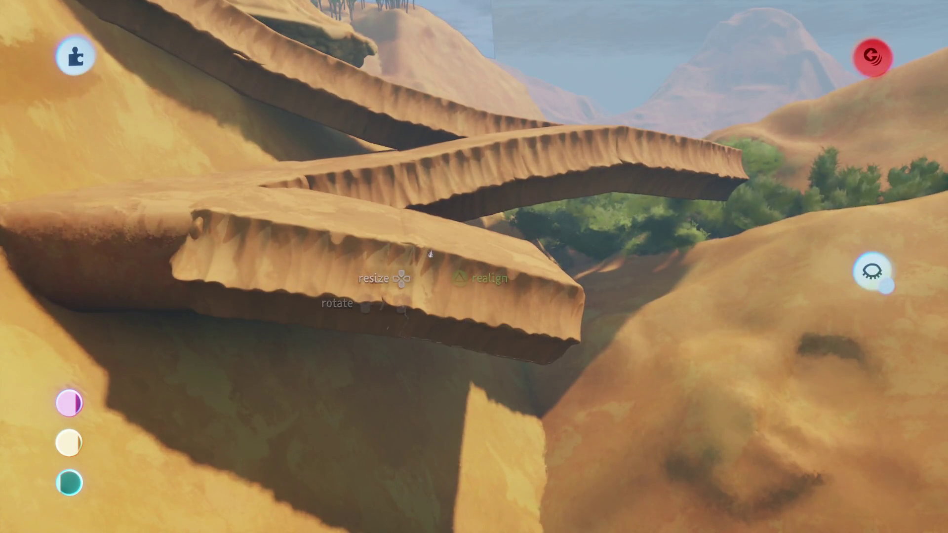
scroll(430, 254, up, 3)
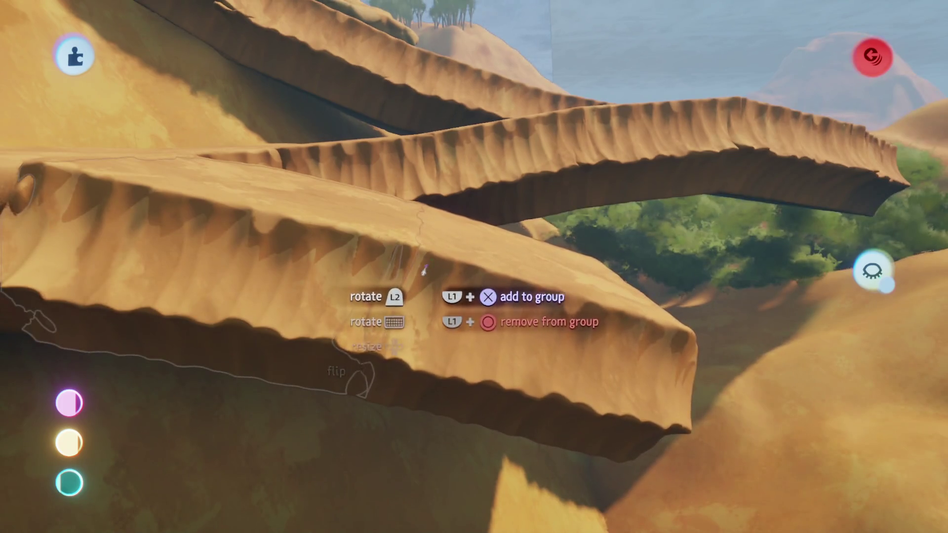
scroll(424, 270, down, 10)
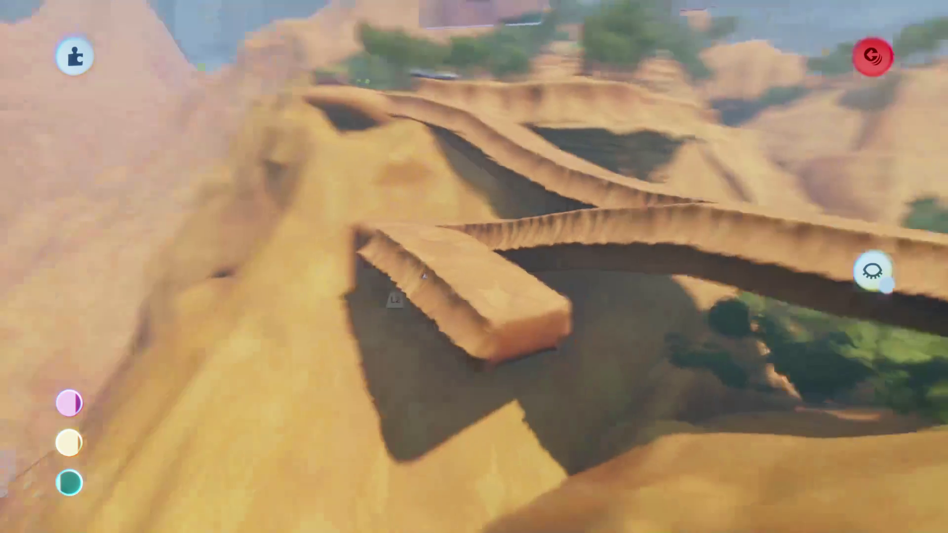
scroll(426, 276, up, 10)
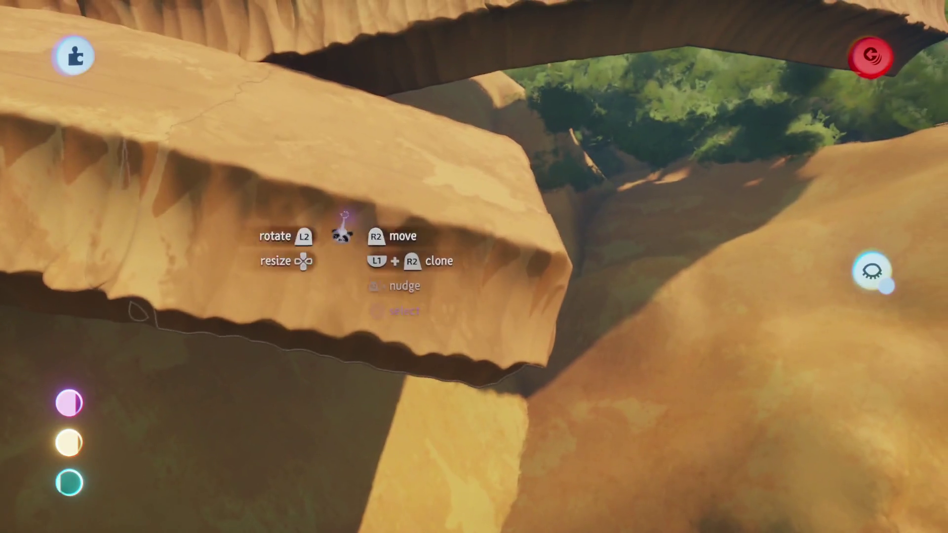
drag(339, 233, 479, 249)
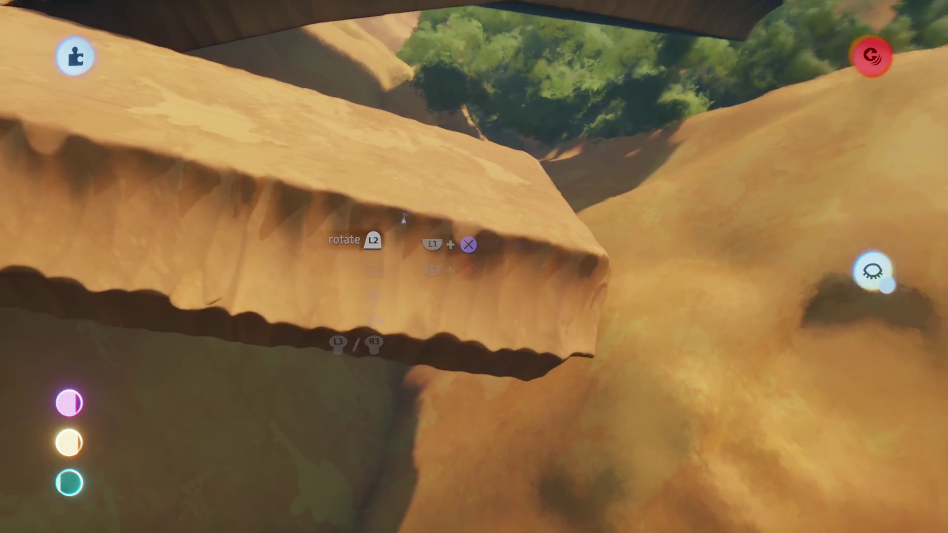
scroll(403, 220, up, 5)
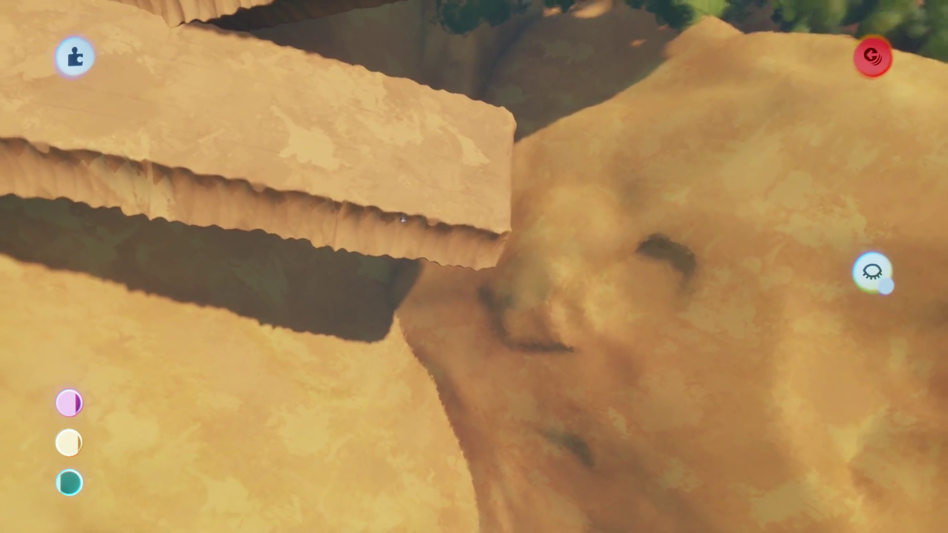
scroll(380, 262, up, 2)
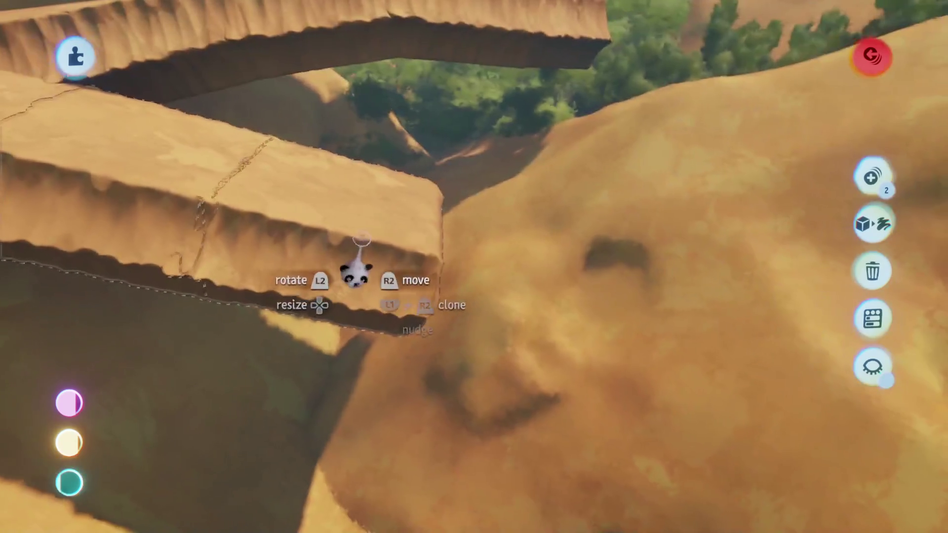
click(302, 221)
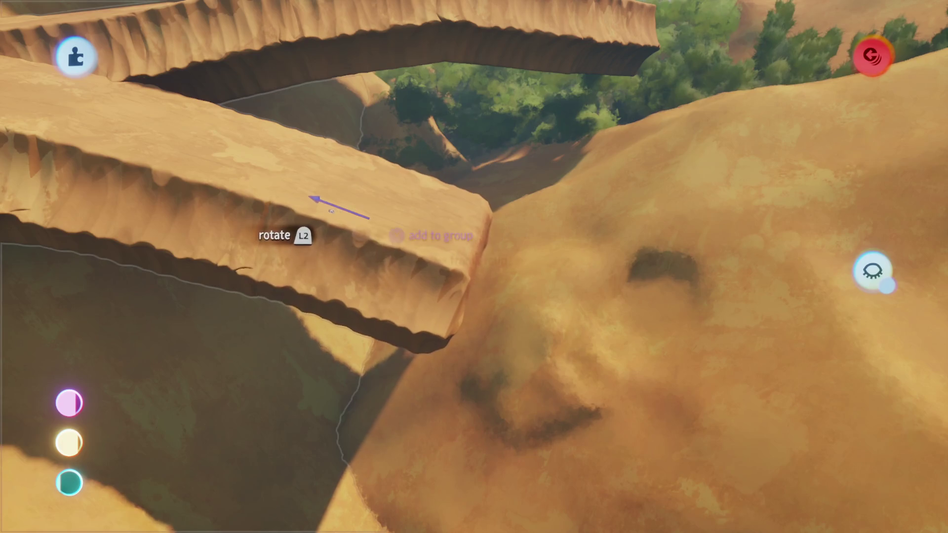
scroll(331, 211, down, 10)
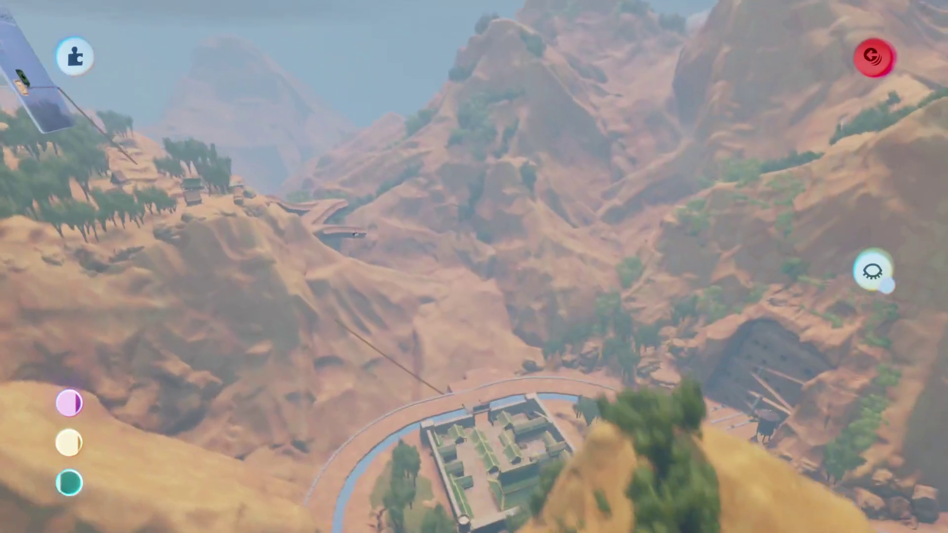
scroll(354, 234, up, 10)
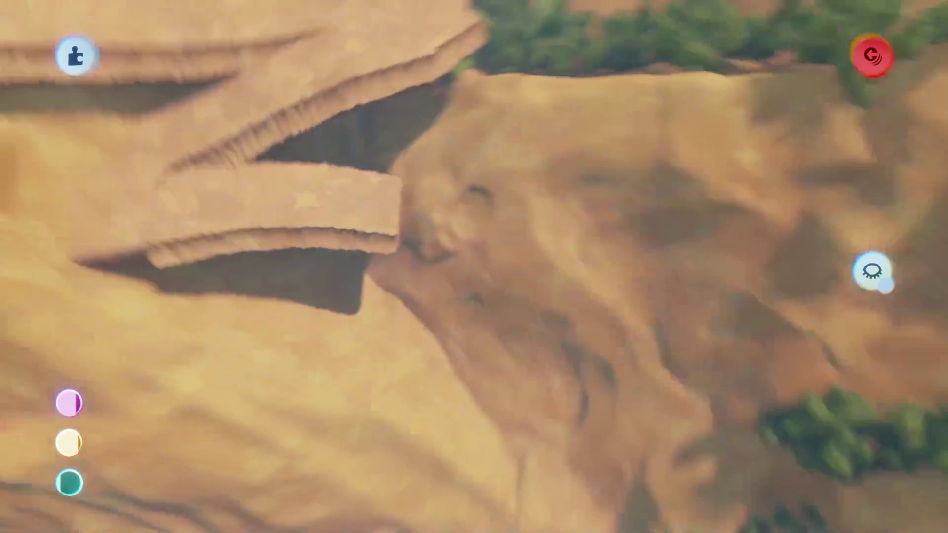
mouse_move(296, 242)
mouse_down()
mouse_move(476, 264)
mouse_move(445, 216)
mouse_move(484, 242)
mouse_move(461, 275)
mouse_move(481, 364)
mouse_move(461, 360)
mouse_move(468, 315)
mouse_move(346, 203)
mouse_up()
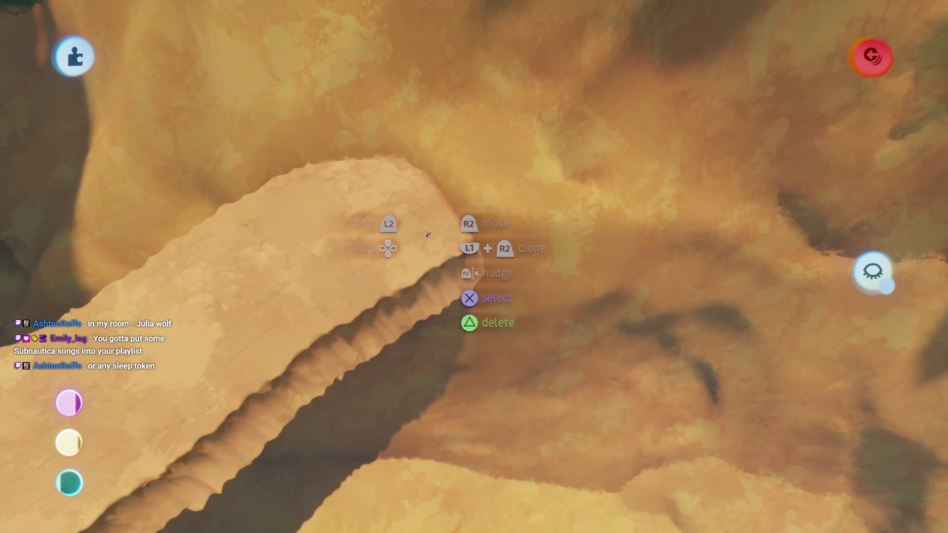
mouse_move(355, 236)
mouse_down()
mouse_move(558, 264)
mouse_move(575, 253)
mouse_move(514, 253)
mouse_up()
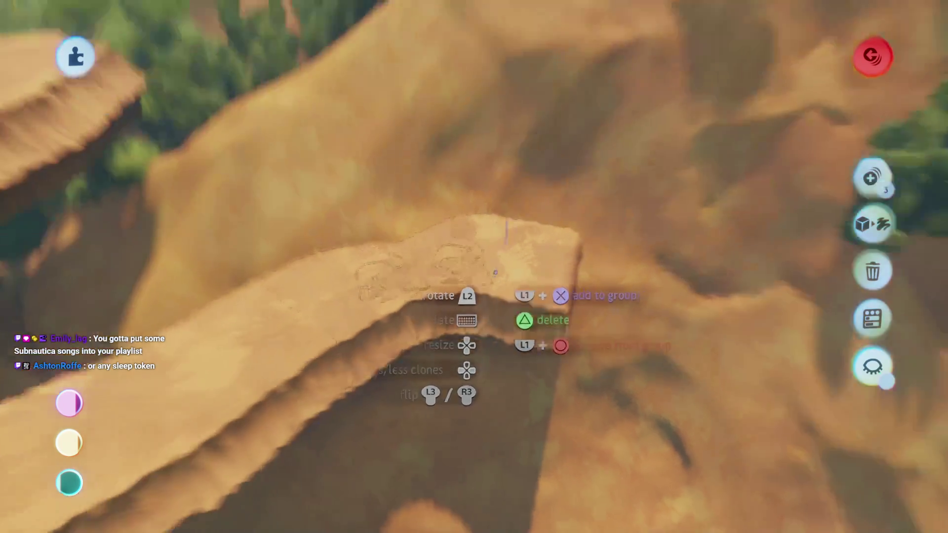
Clone the sand slab and move the copy to the left.
scroll(494, 236, up, 10)
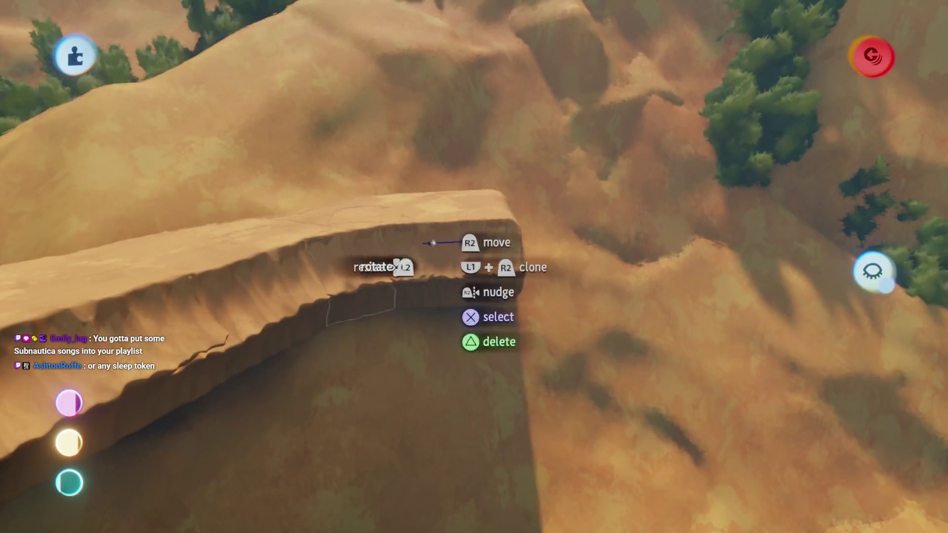
mouse_move(432, 242)
mouse_down()
mouse_move(554, 258)
mouse_move(499, 292)
mouse_up()
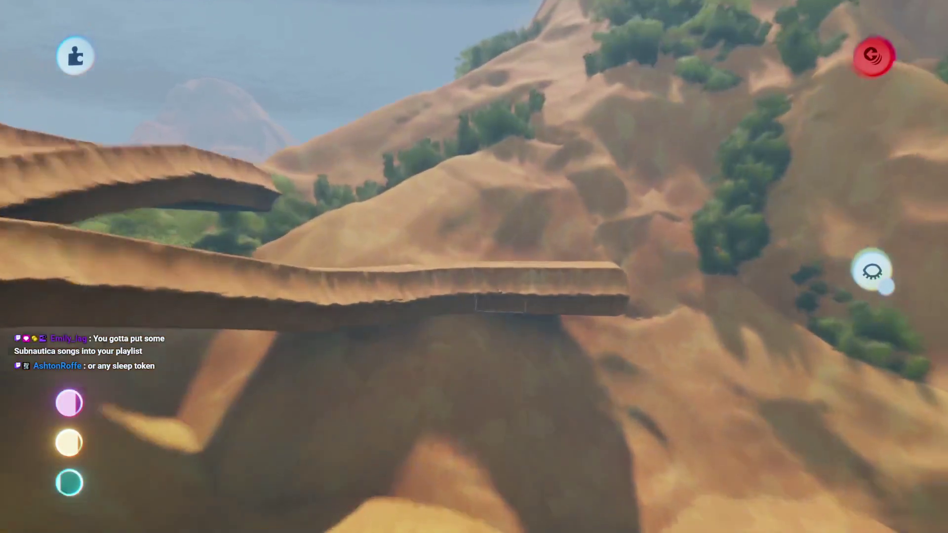
click(442, 271)
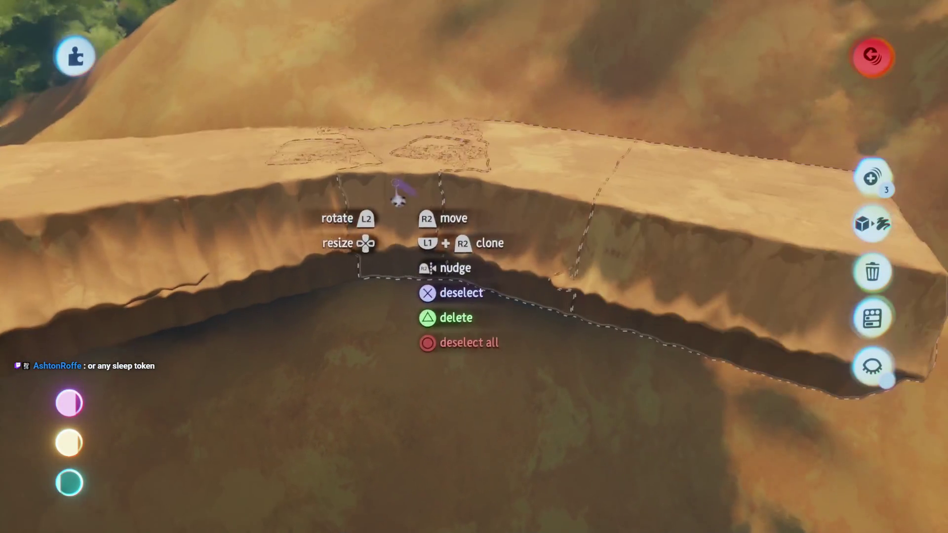
mouse_move(359, 210)
mouse_down()
mouse_move(250, 211)
mouse_move(205, 186)
mouse_move(219, 207)
mouse_up()
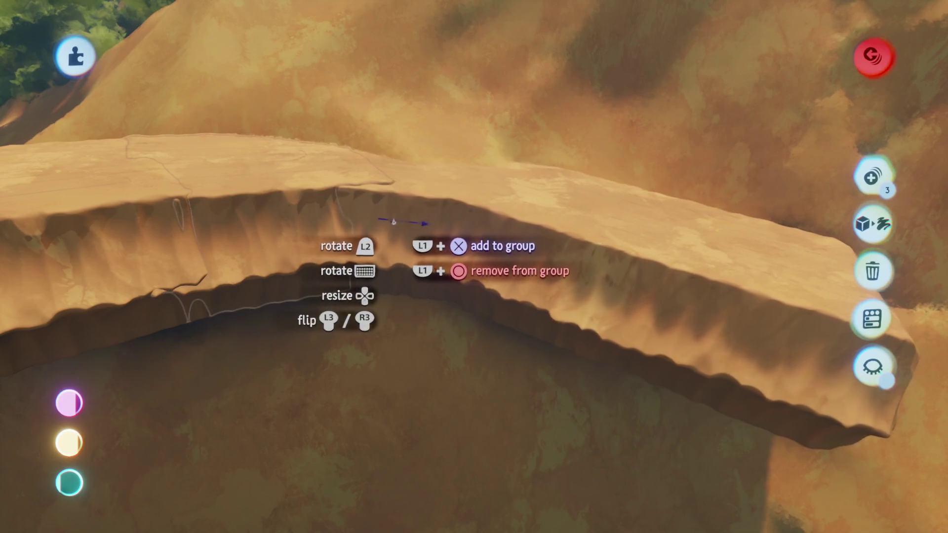
Rotate the neighbouring sand ledge piece by 4° and move it into place.
click(409, 223)
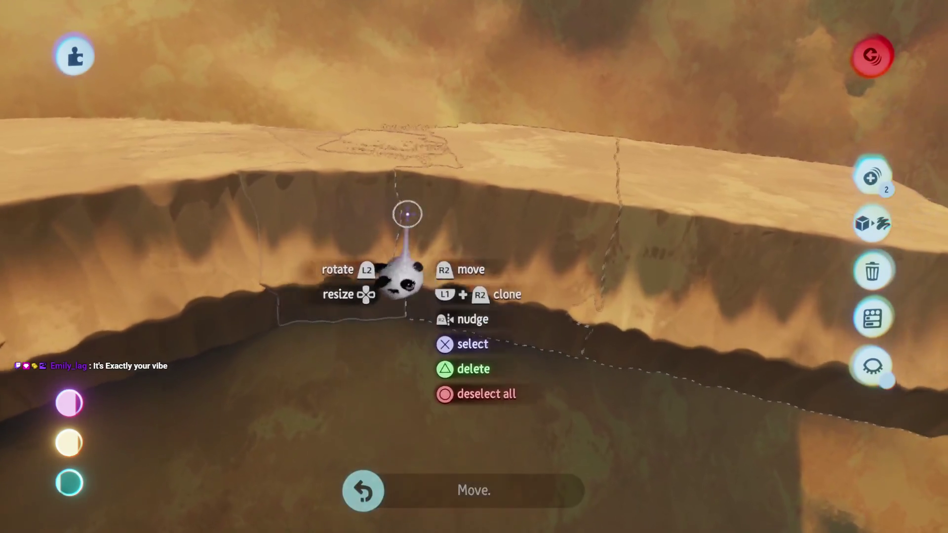
drag(441, 212, 443, 189)
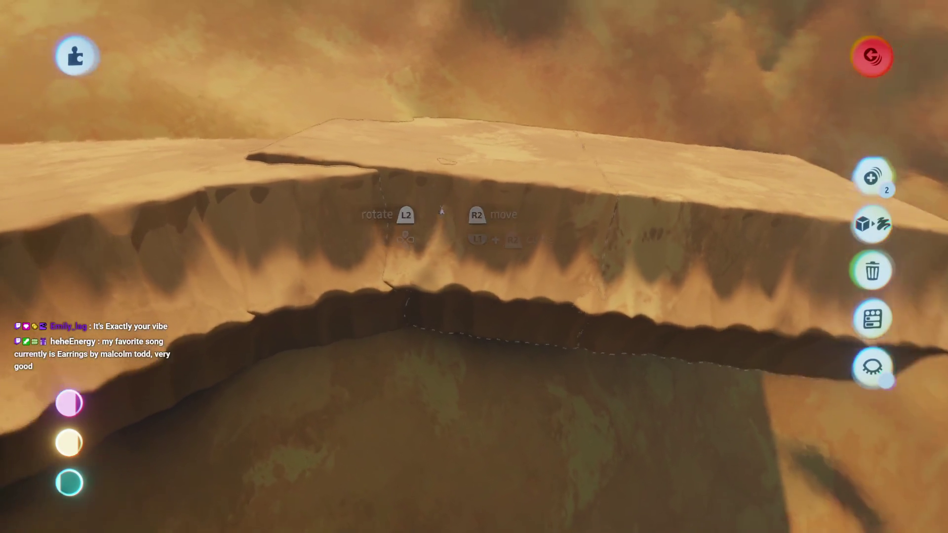
drag(444, 229, 454, 229)
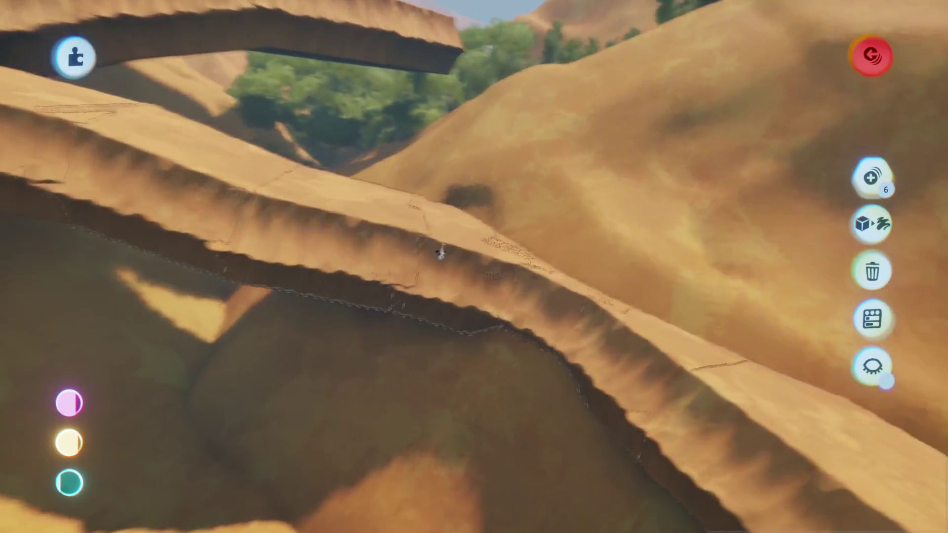
Use Precise Move to slide the sand block left until it joins the ledge.
click(443, 255)
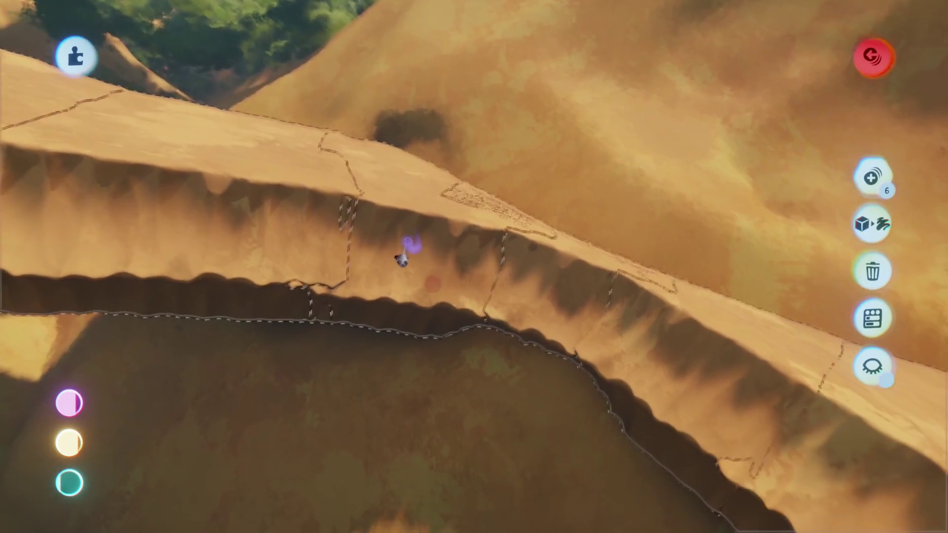
click(449, 269)
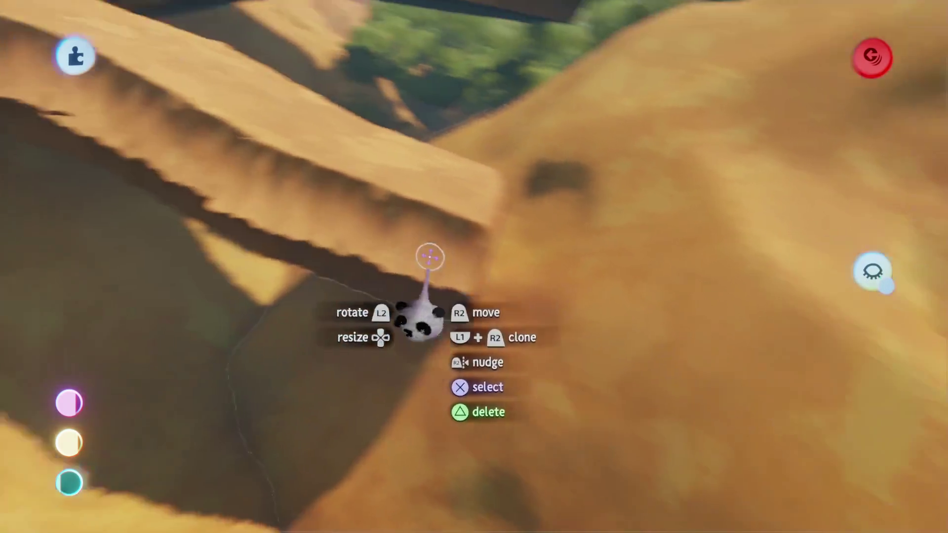
key(Tab)
click(456, 144)
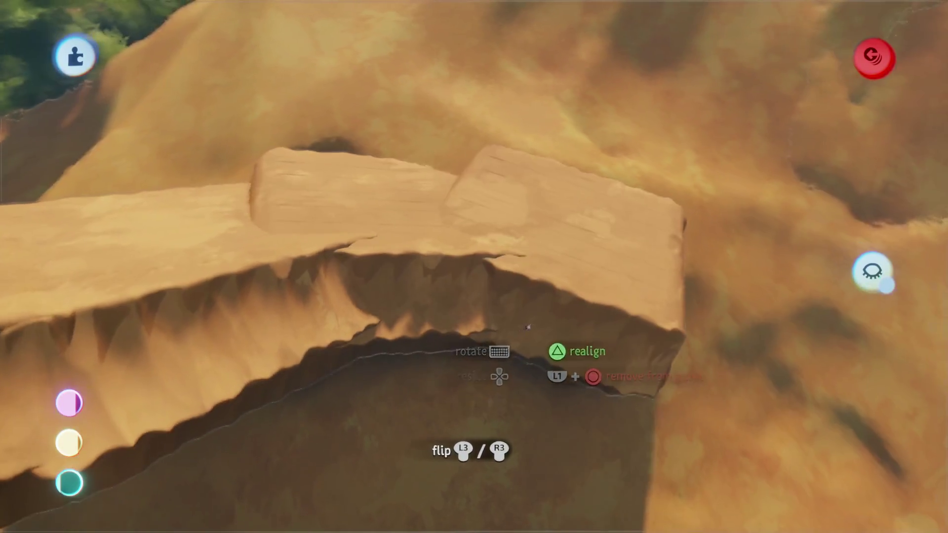
drag(528, 327, 531, 312)
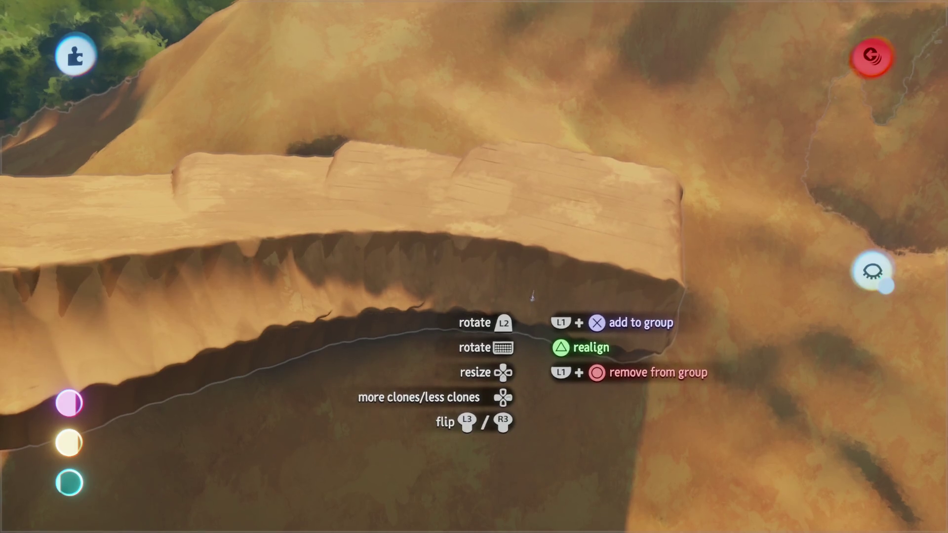
mouse_move(543, 323)
mouse_down()
mouse_move(486, 323)
mouse_move(478, 267)
mouse_move(491, 327)
mouse_move(496, 254)
mouse_up()
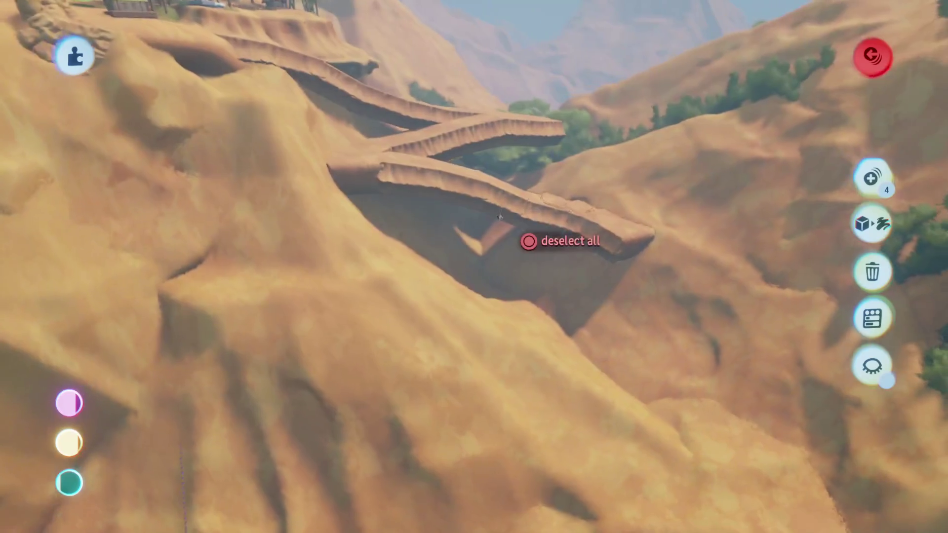
Rotate the cliff-edge block about 5° to lie flat and set it against the ledge.
mouse_move(498, 216)
mouse_down()
mouse_move(451, 244)
mouse_move(337, 213)
mouse_up()
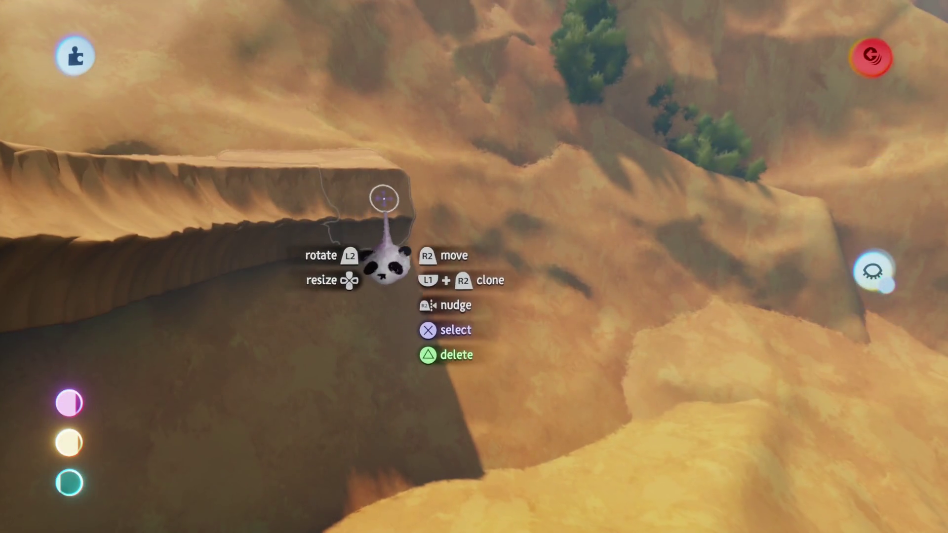
key(s)
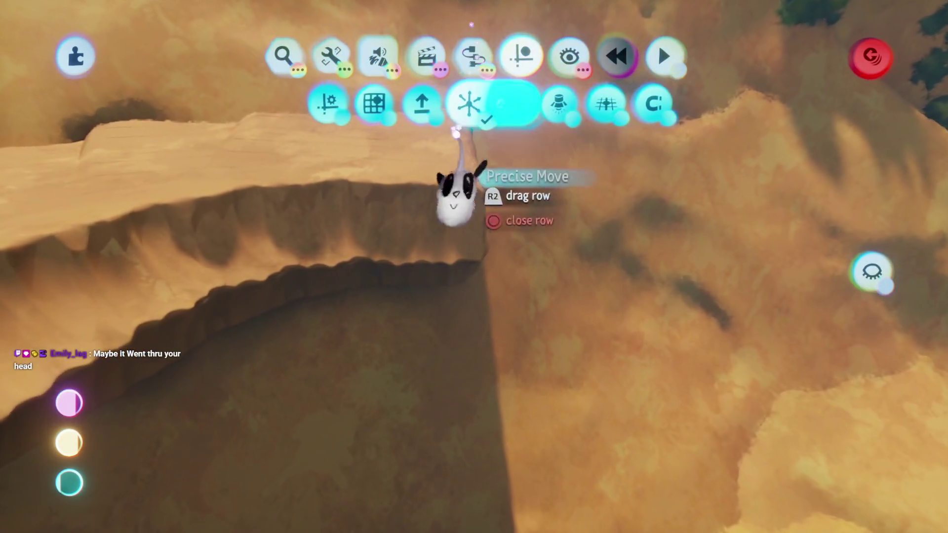
key(Escape)
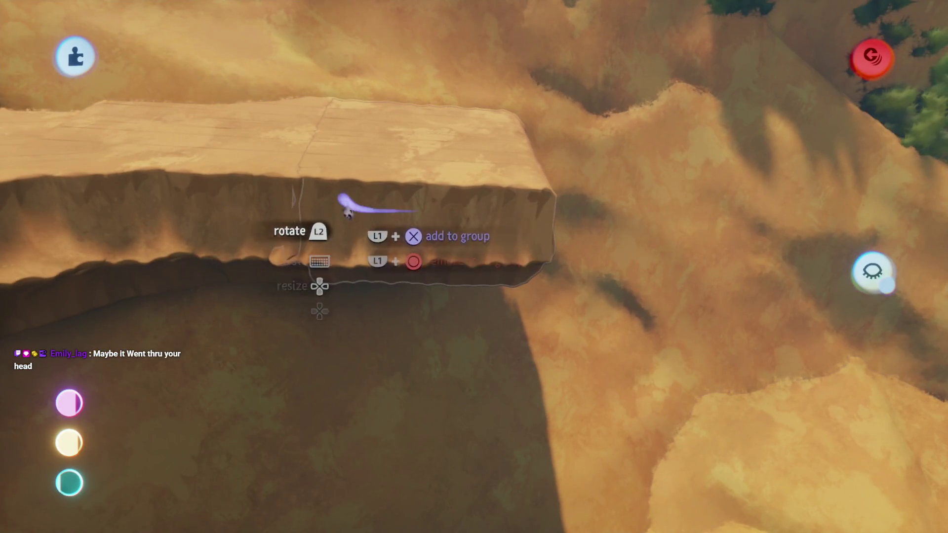
drag(476, 202, 536, 207)
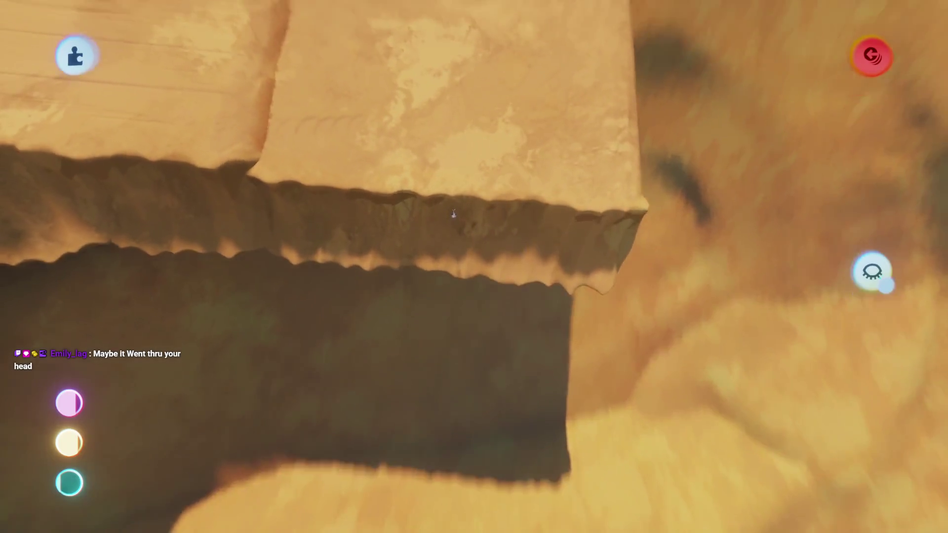
mouse_move(453, 213)
mouse_down()
mouse_move(440, 212)
mouse_move(500, 182)
mouse_up()
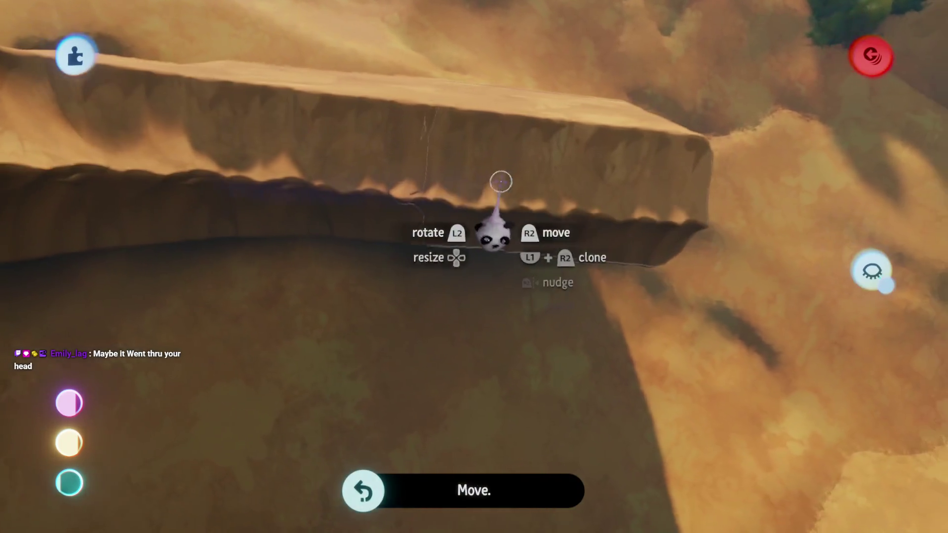
mouse_move(440, 131)
mouse_down()
mouse_move(455, 170)
mouse_move(445, 170)
mouse_move(486, 200)
mouse_move(477, 206)
mouse_move(393, 164)
mouse_move(398, 232)
mouse_move(372, 240)
mouse_move(398, 211)
mouse_move(437, 213)
mouse_up()
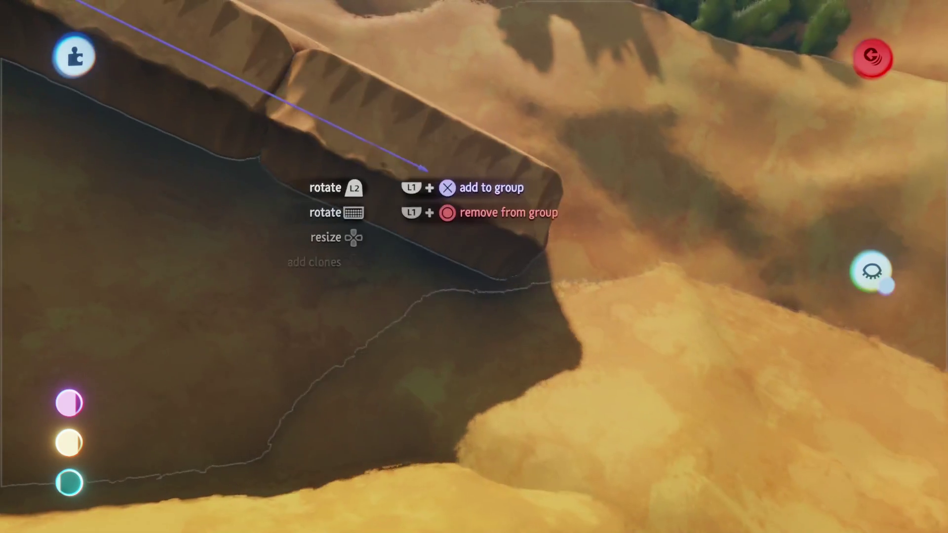
mouse_move(425, 169)
mouse_down()
mouse_move(361, 134)
mouse_move(377, 259)
mouse_move(353, 251)
mouse_move(409, 228)
mouse_up()
click(423, 274)
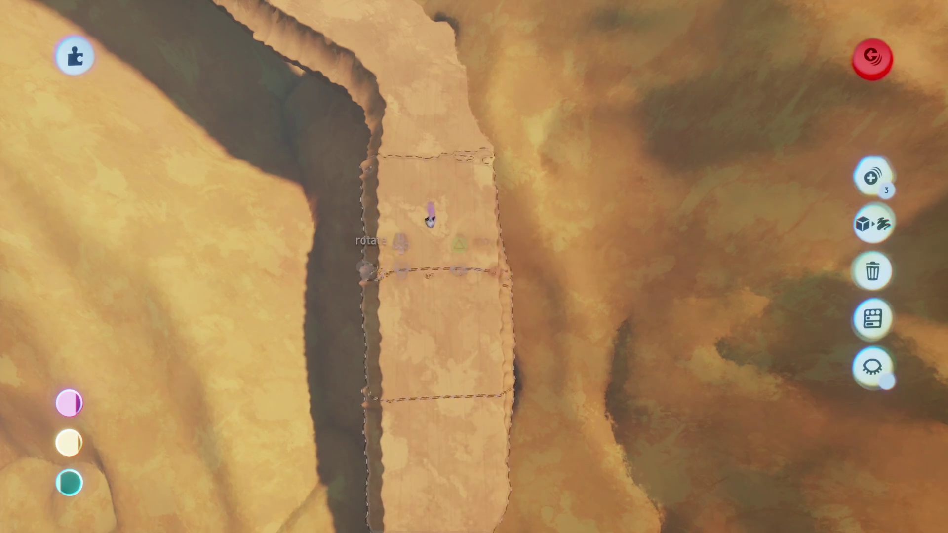
Tilt the ledge block by about 6°.
drag(431, 301, 444, 302)
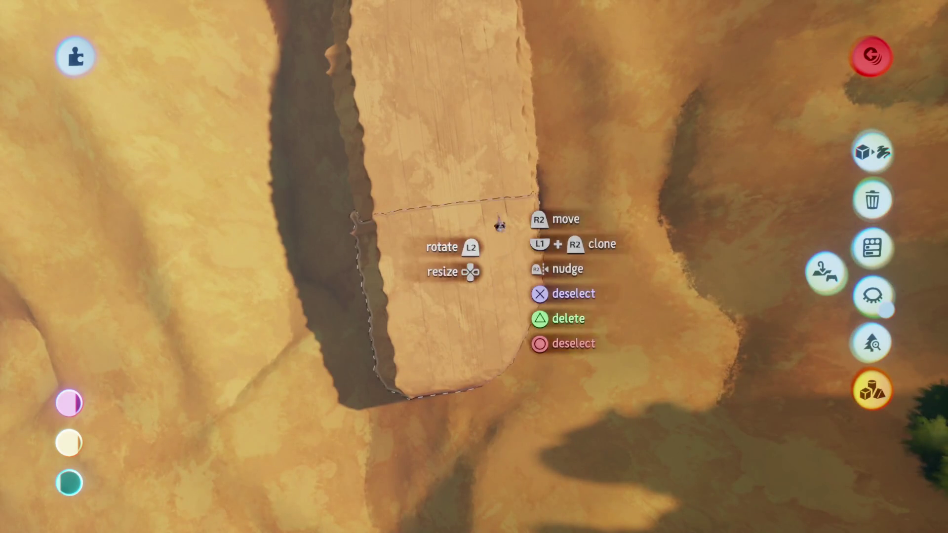
mouse_move(498, 220)
mouse_down()
mouse_move(476, 212)
mouse_move(465, 232)
mouse_move(488, 160)
mouse_up()
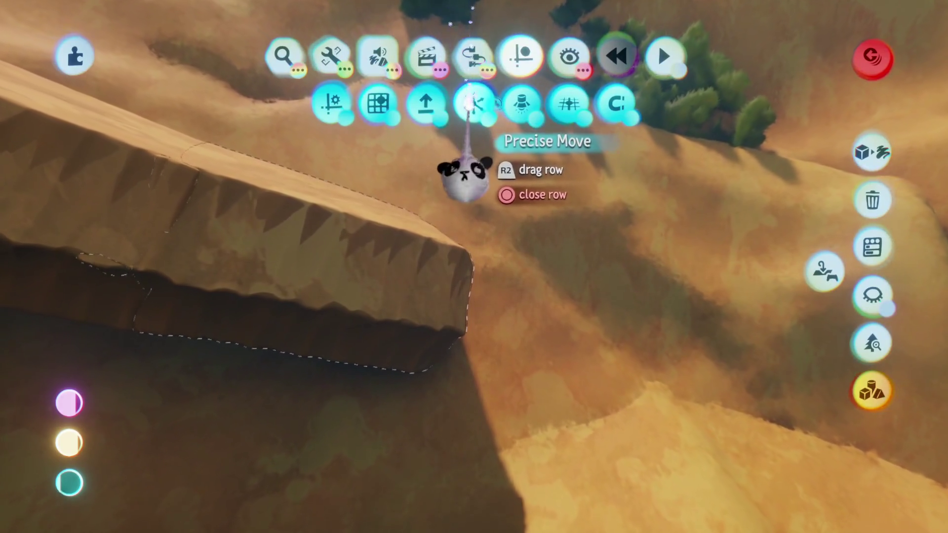
key(Escape)
drag(483, 195, 420, 262)
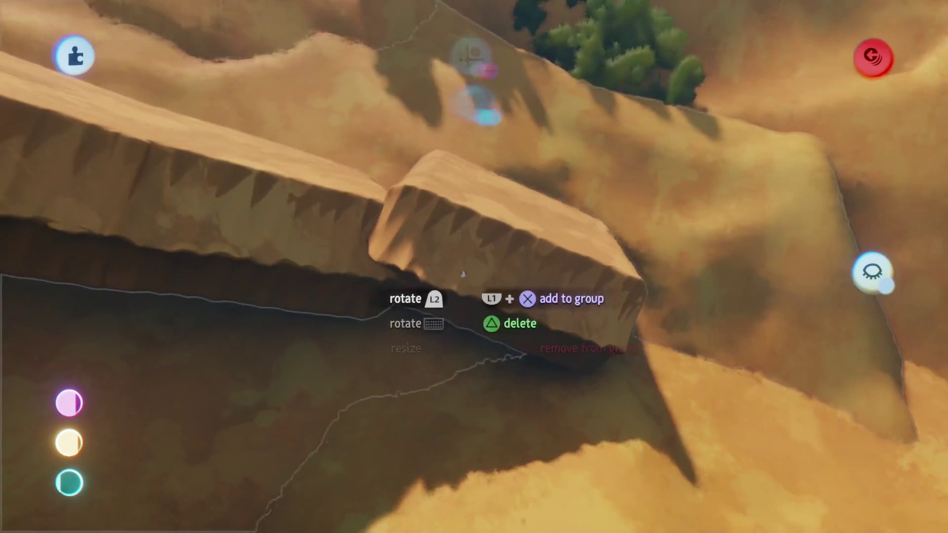
Clone the ledge block and place the copy at the ledge's end.
mouse_move(455, 296)
mouse_down()
mouse_move(453, 186)
mouse_move(413, 275)
mouse_move(455, 254)
mouse_move(461, 284)
mouse_up()
mouse_move(441, 232)
mouse_down()
mouse_move(437, 191)
mouse_move(472, 223)
mouse_up()
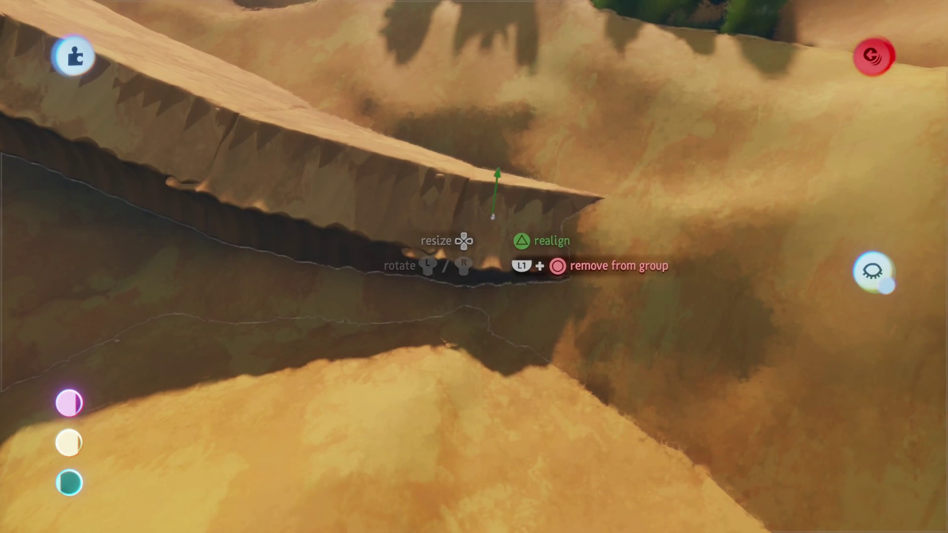
drag(491, 207, 490, 208)
scroll(490, 208, down, 10)
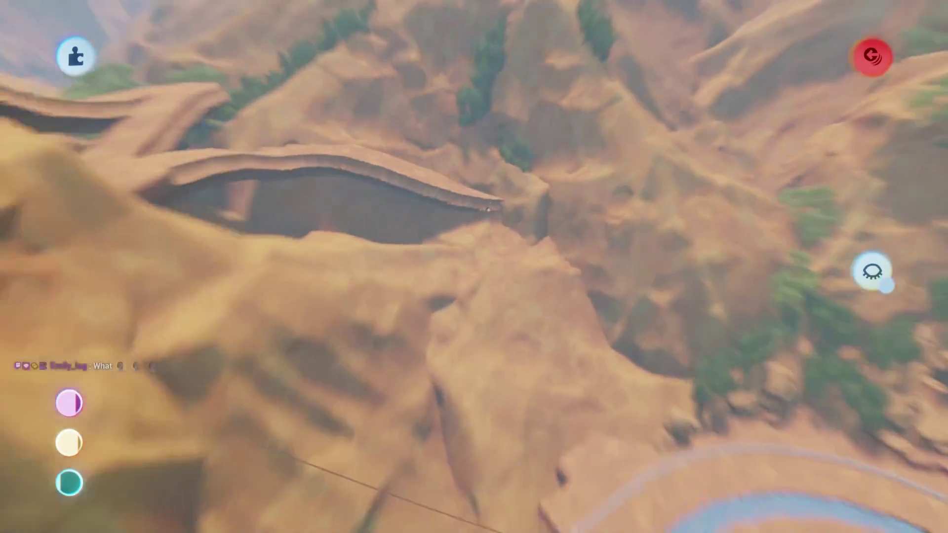
Rotate the end ledge slab about 1° so it fits against the adjoining slab.
scroll(487, 208, up, 10)
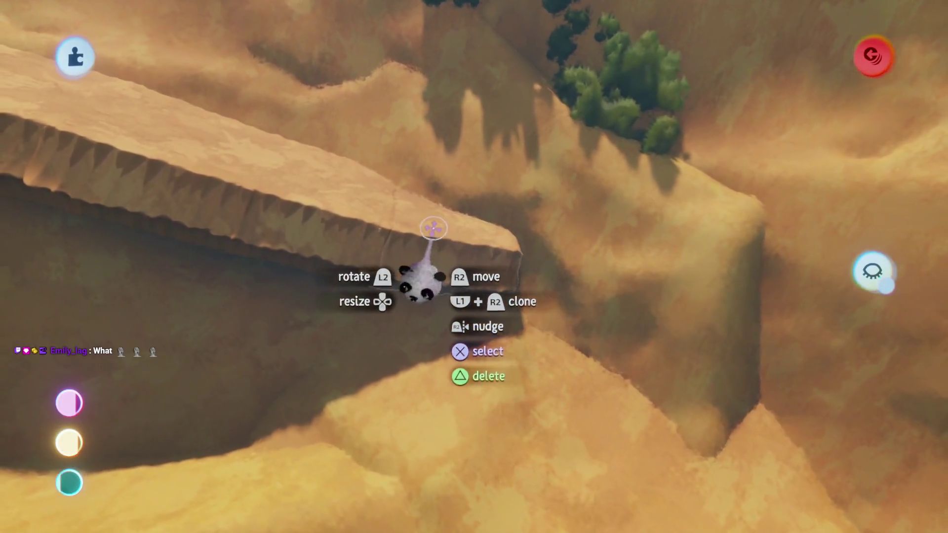
mouse_move(429, 226)
mouse_down()
mouse_move(472, 328)
mouse_move(459, 247)
mouse_move(303, 176)
mouse_move(301, 133)
mouse_up()
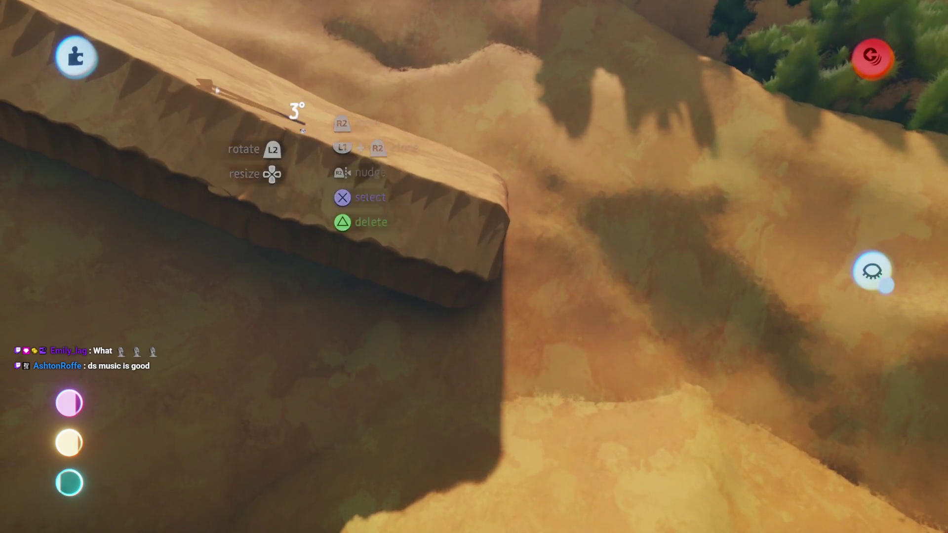
click(303, 130)
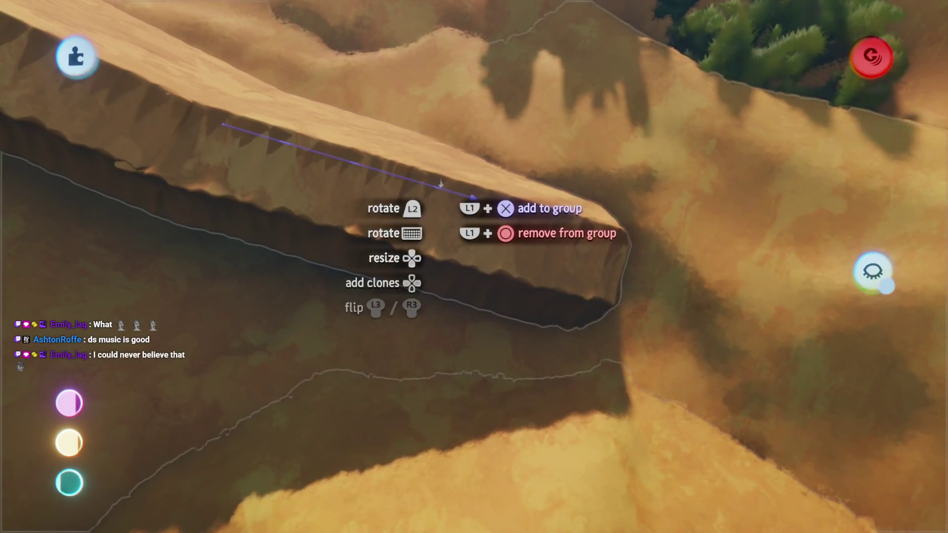
drag(441, 183, 424, 202)
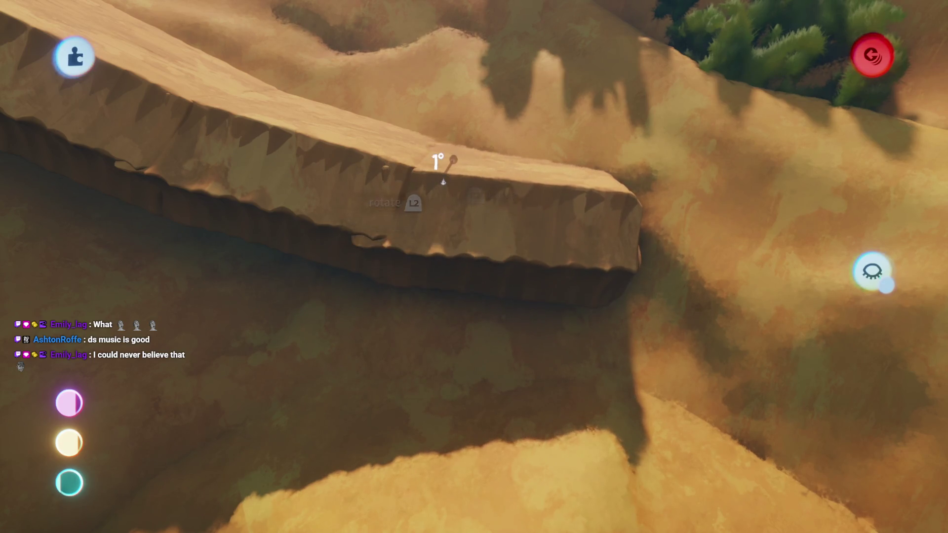
drag(442, 178, 470, 186)
mouse_move(408, 152)
mouse_down()
mouse_move(518, 156)
mouse_move(456, 187)
mouse_move(443, 159)
mouse_move(447, 124)
mouse_move(411, 169)
mouse_move(415, 132)
mouse_move(445, 211)
mouse_move(427, 281)
mouse_move(438, 215)
mouse_move(471, 196)
mouse_move(479, 228)
mouse_move(466, 262)
mouse_up()
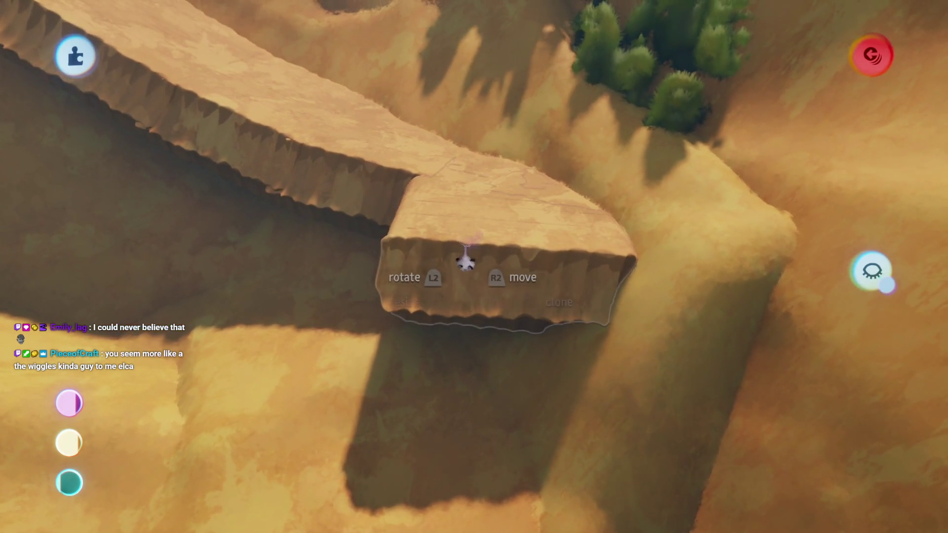
Move the end slab flush against the ridge walkway and rotate it about 5°.
mouse_move(465, 202)
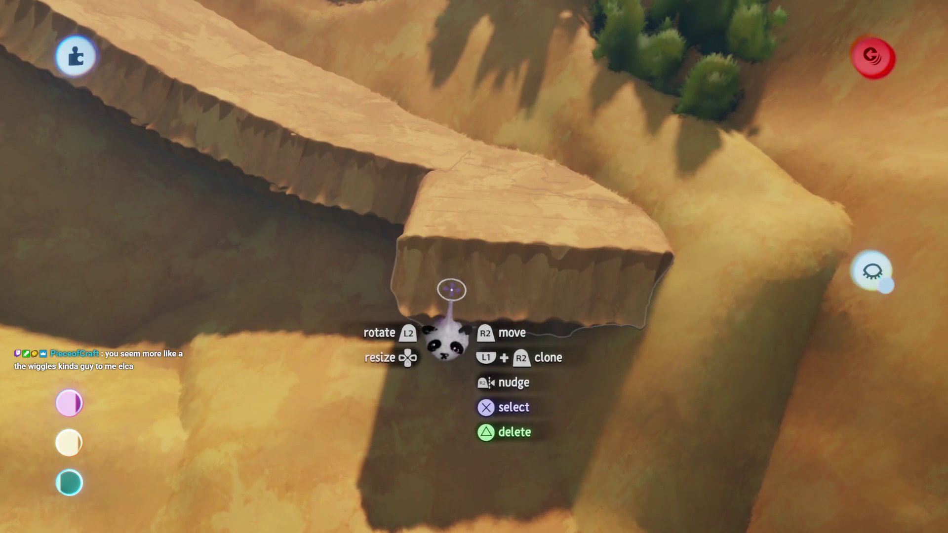
drag(452, 240, 511, 248)
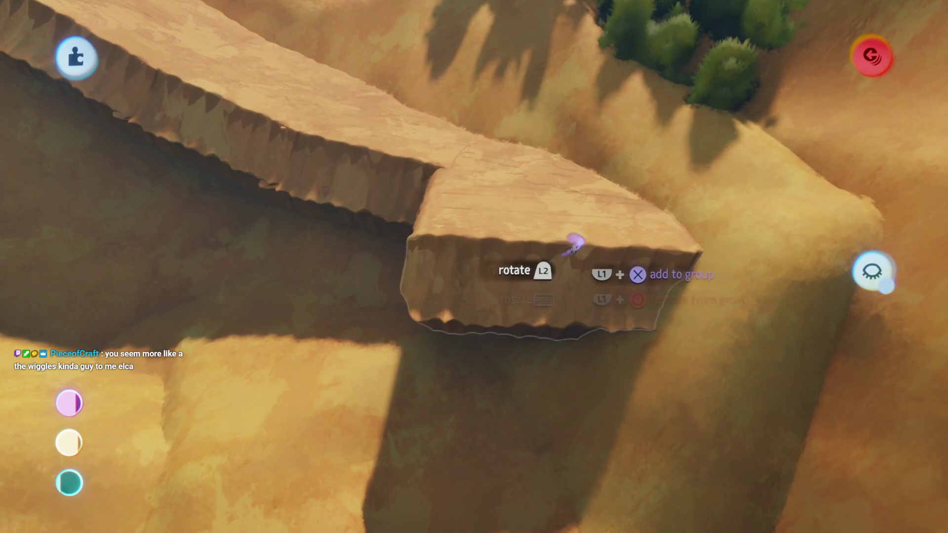
mouse_move(572, 244)
mouse_down()
mouse_move(509, 222)
mouse_move(486, 286)
mouse_move(502, 289)
mouse_move(483, 292)
mouse_move(465, 322)
mouse_move(491, 277)
mouse_move(495, 288)
mouse_up()
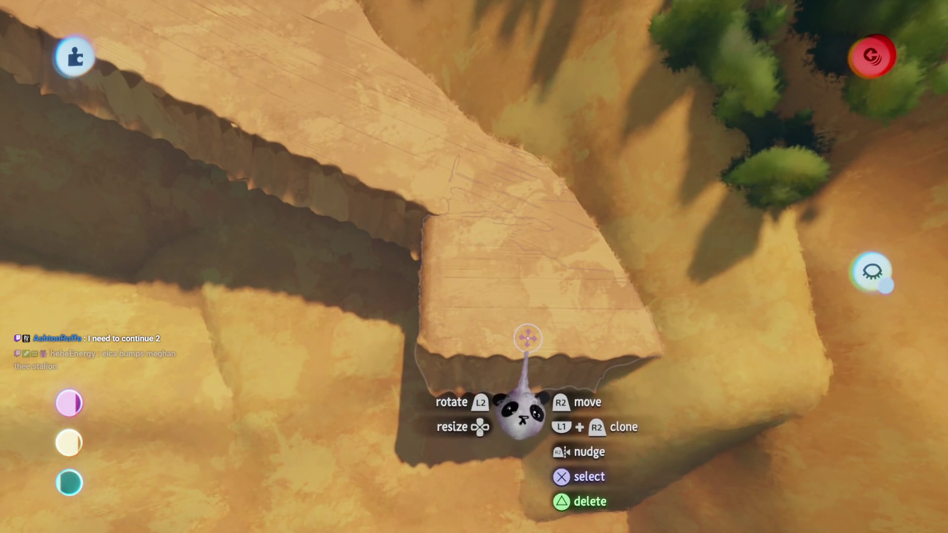
mouse_move(530, 317)
mouse_down()
mouse_move(539, 313)
mouse_move(508, 318)
mouse_move(504, 294)
mouse_move(525, 292)
mouse_up()
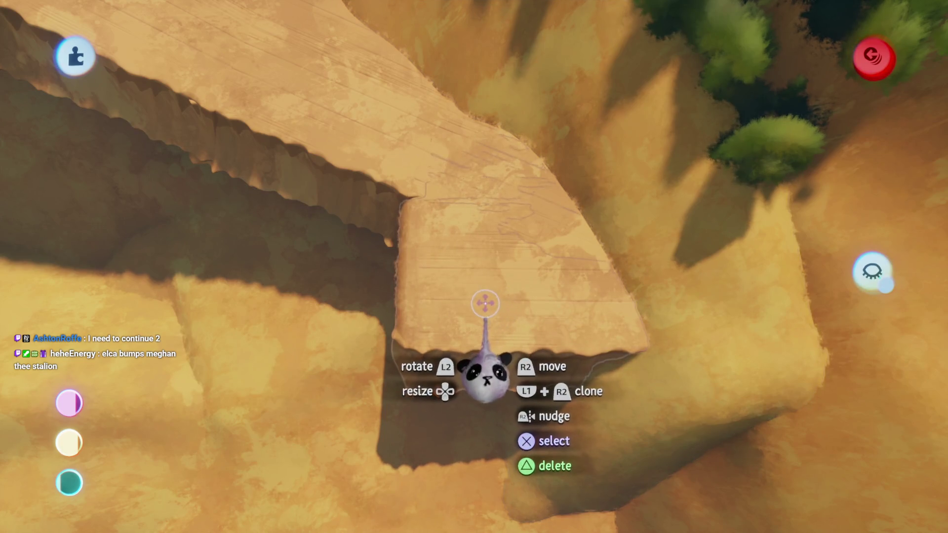
mouse_move(486, 309)
mouse_down()
mouse_move(486, 340)
mouse_move(512, 264)
mouse_move(419, 271)
mouse_move(451, 252)
mouse_move(593, 228)
mouse_up()
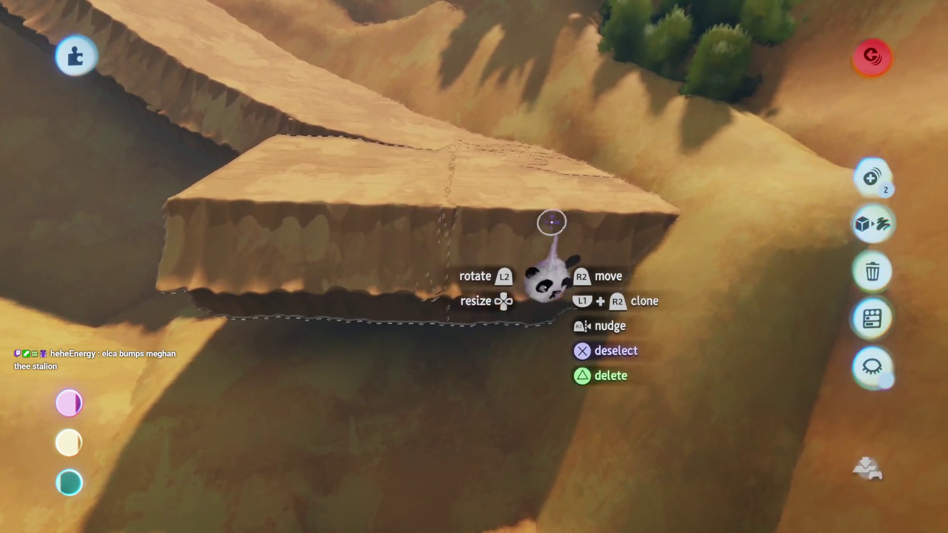
click(551, 222)
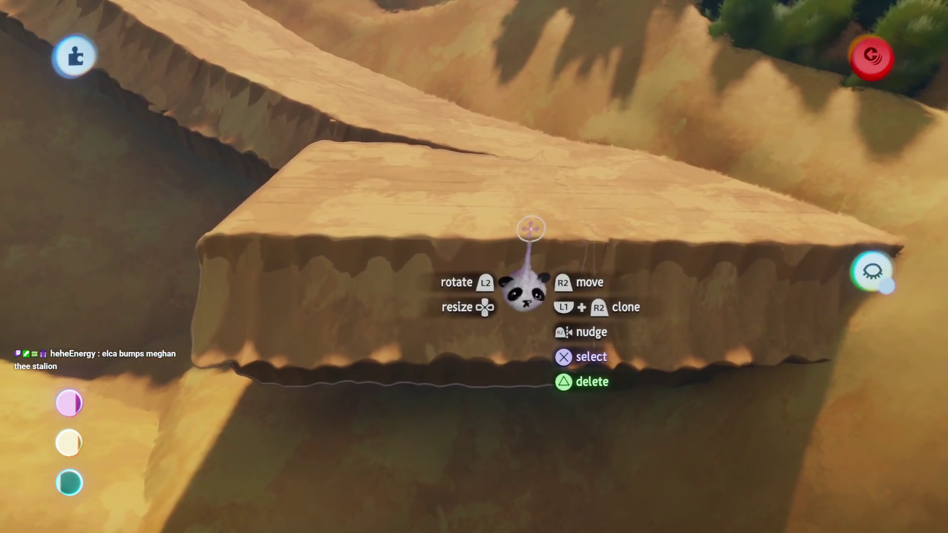
drag(553, 235, 535, 241)
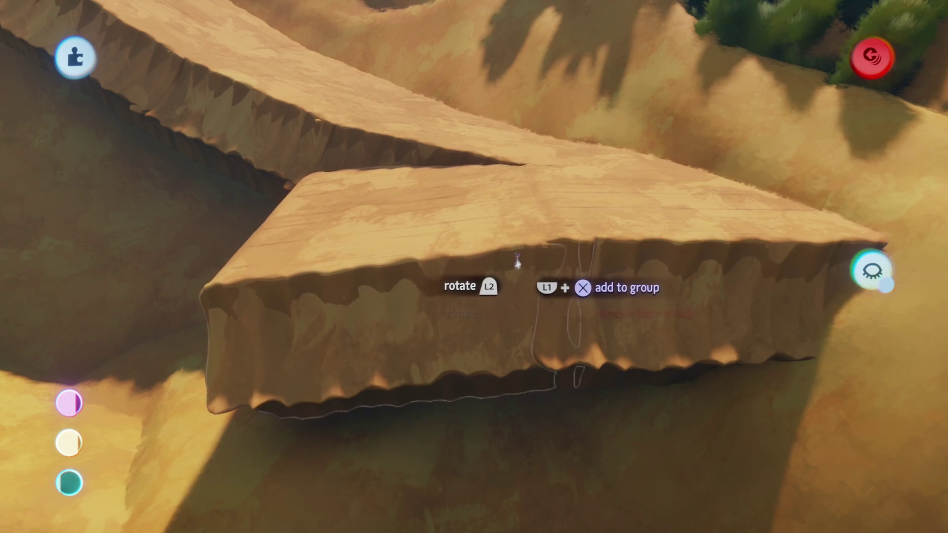
scroll(490, 252, down, 10)
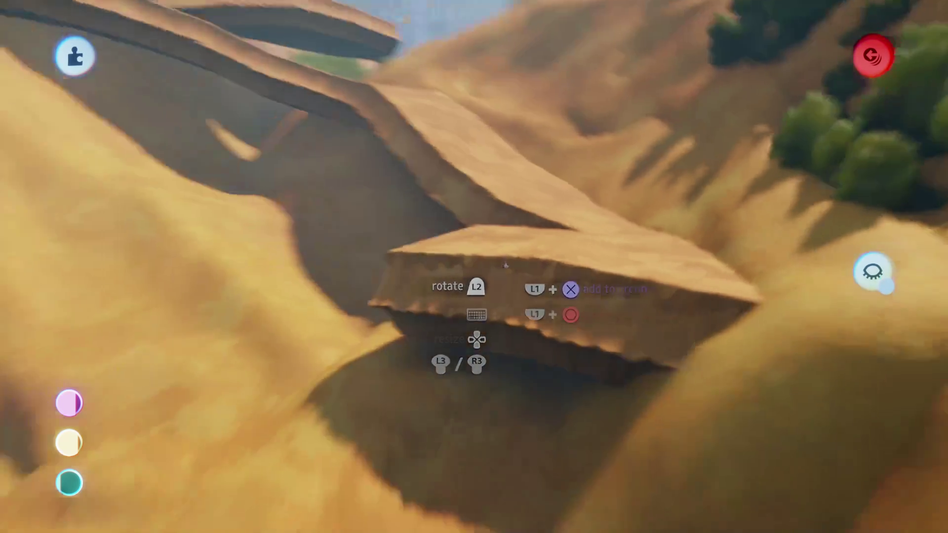
Clone the ramp slab and set the copy further left along the cliff.
scroll(505, 266, up, 10)
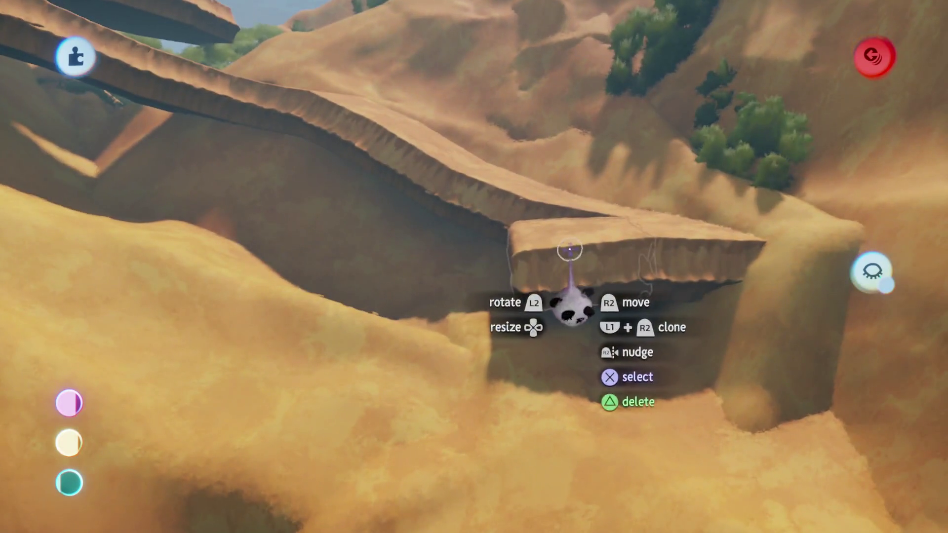
drag(570, 251, 395, 263)
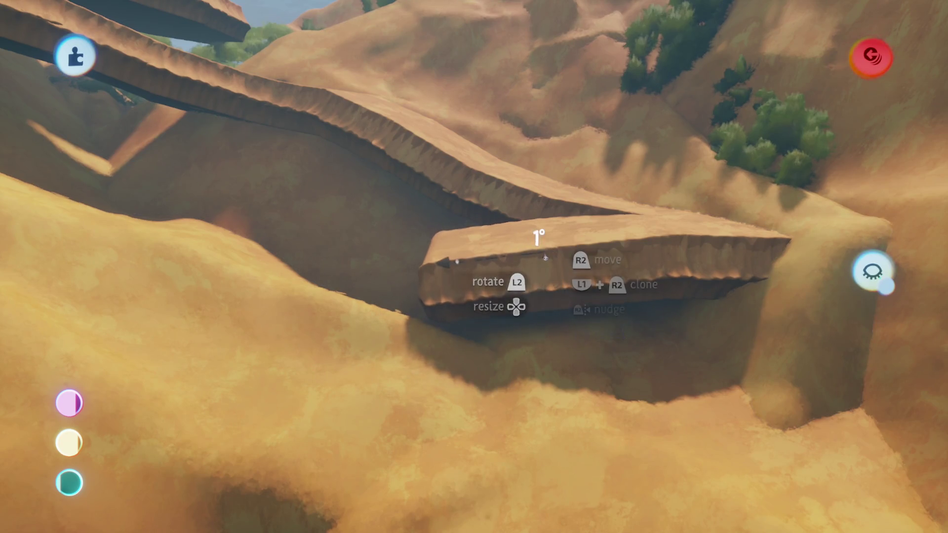
drag(545, 256, 468, 268)
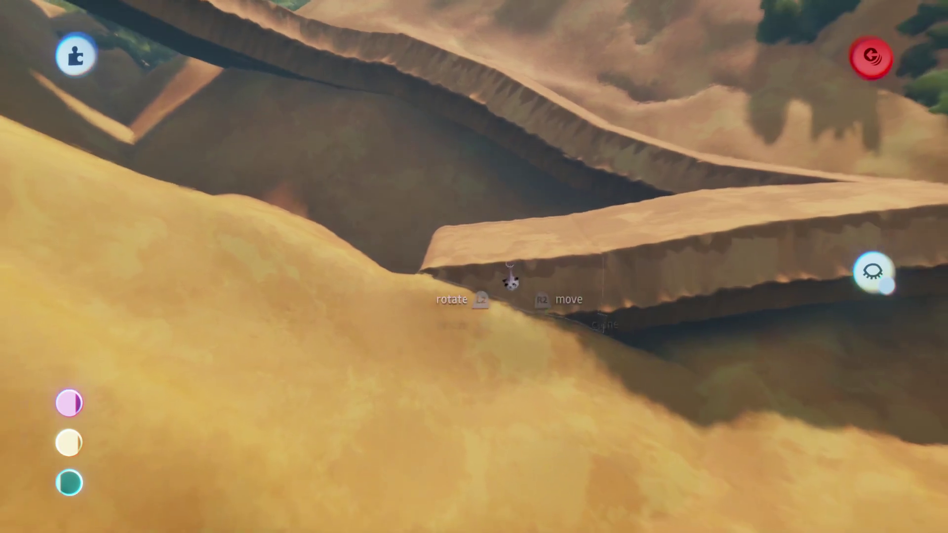
drag(510, 277, 404, 278)
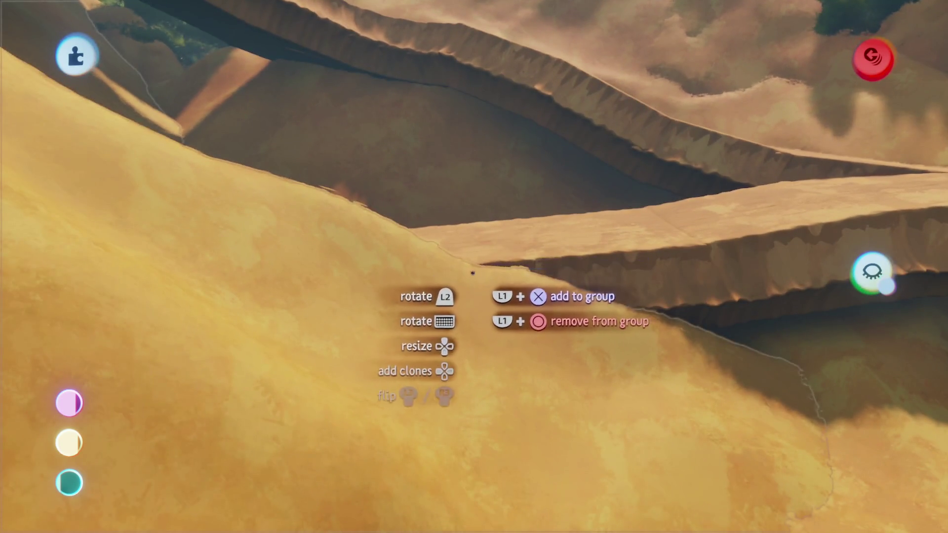
mouse_move(508, 247)
mouse_down()
mouse_move(472, 273)
mouse_move(493, 269)
mouse_move(498, 232)
mouse_move(523, 355)
mouse_move(560, 360)
mouse_move(500, 277)
mouse_up()
scroll(500, 278, down, 10)
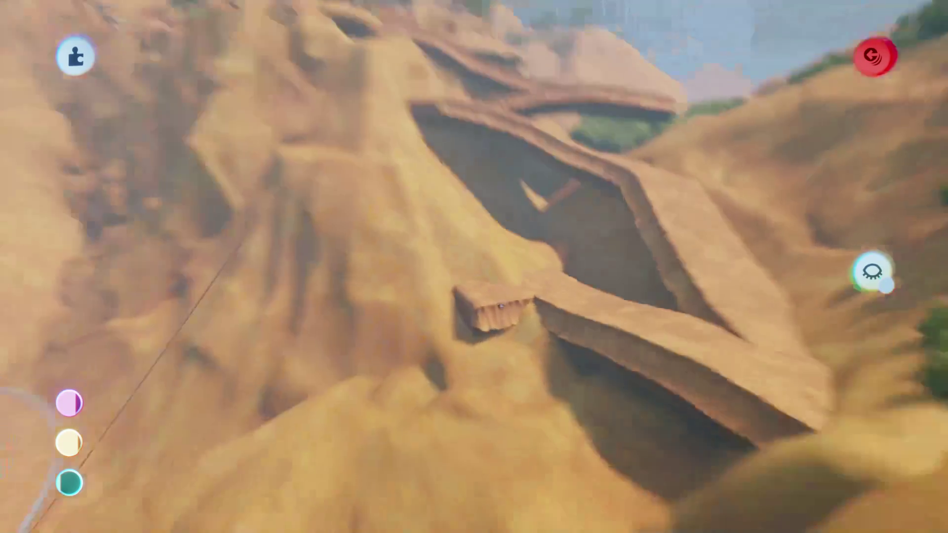
Shift the new slab slightly left and rotate it against the neighbouring ledge.
scroll(500, 289, up, 10)
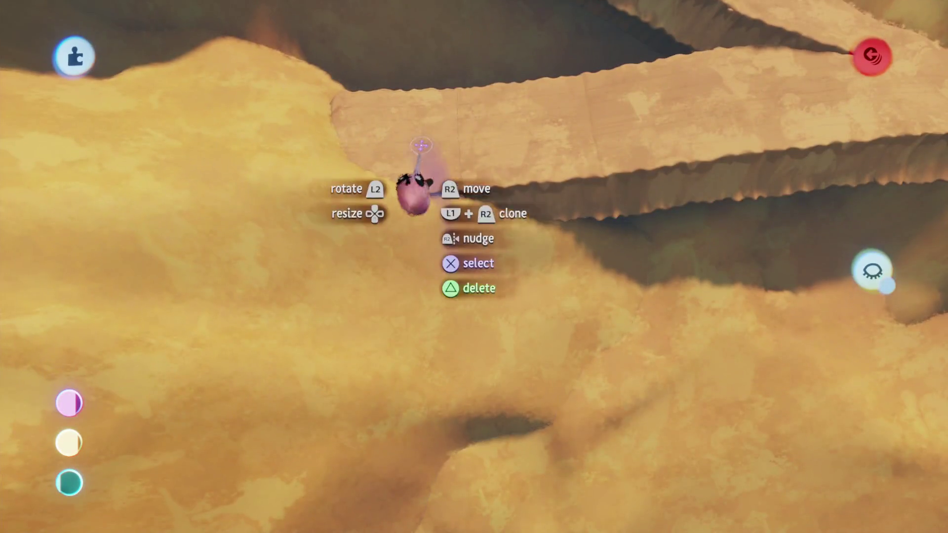
drag(420, 167, 440, 281)
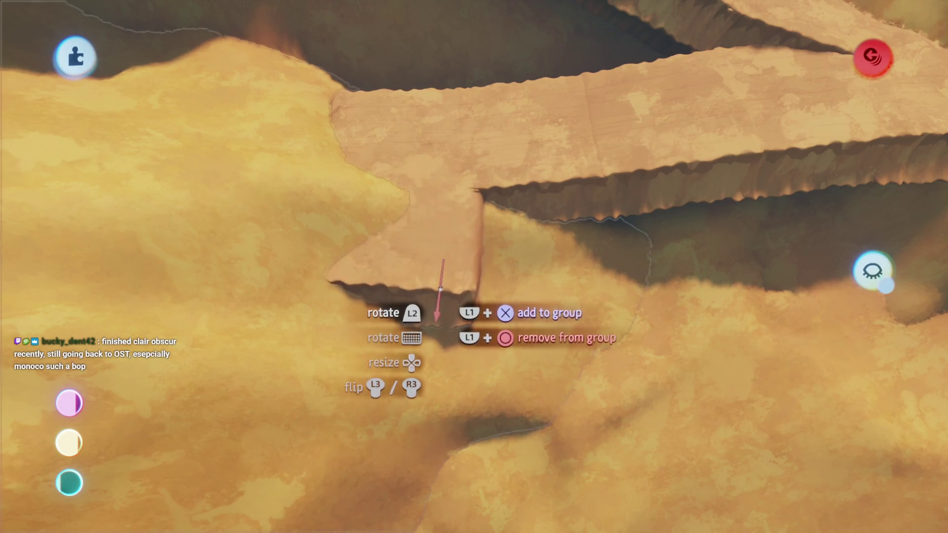
mouse_move(441, 300)
mouse_down()
mouse_move(504, 301)
mouse_move(487, 275)
mouse_move(416, 238)
mouse_up()
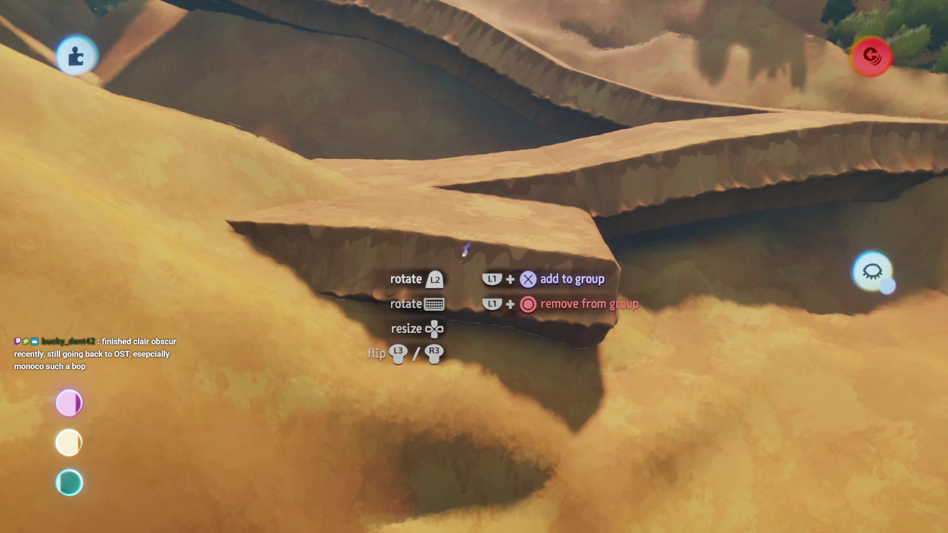
drag(464, 250, 489, 244)
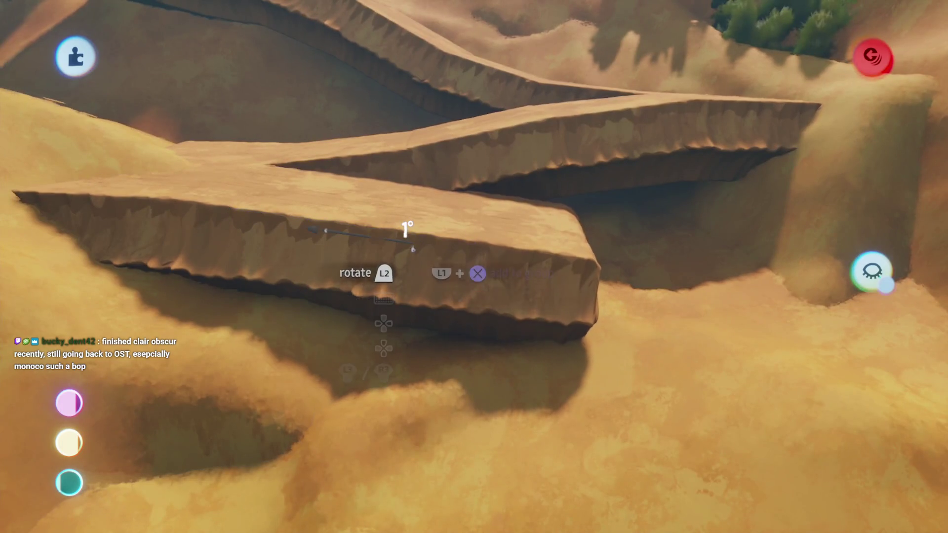
scroll(439, 254, down, 10)
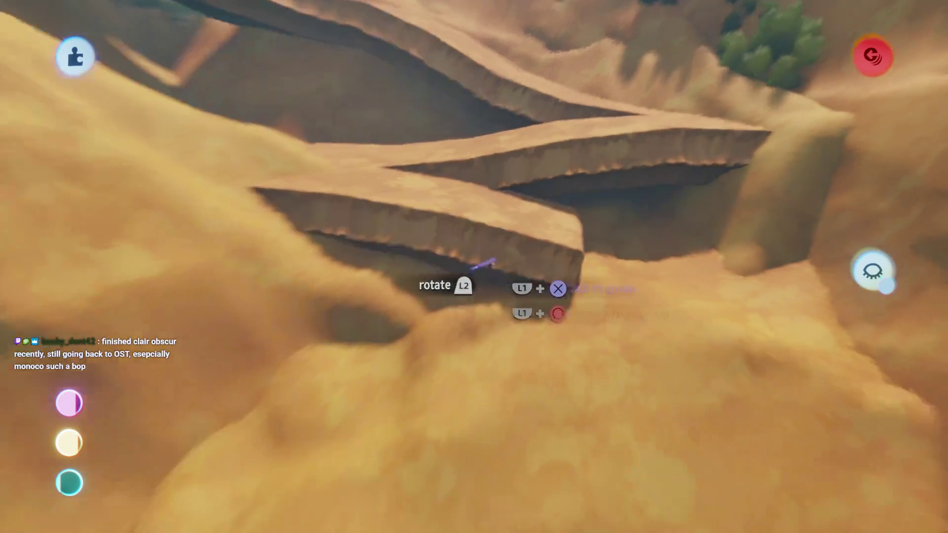
Rotate the zigzag ledge slab about 2°.
scroll(493, 266, up, 10)
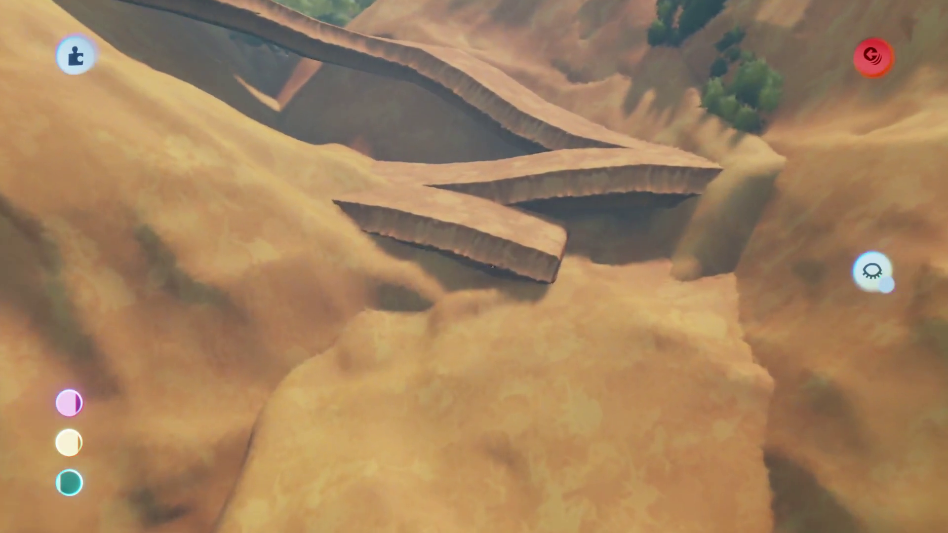
scroll(492, 266, up, 3)
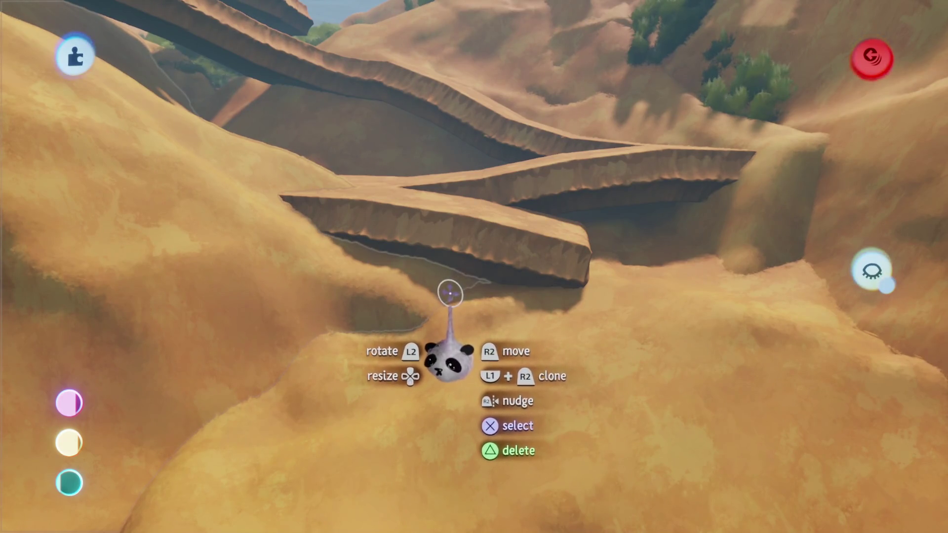
scroll(453, 289, up, 2)
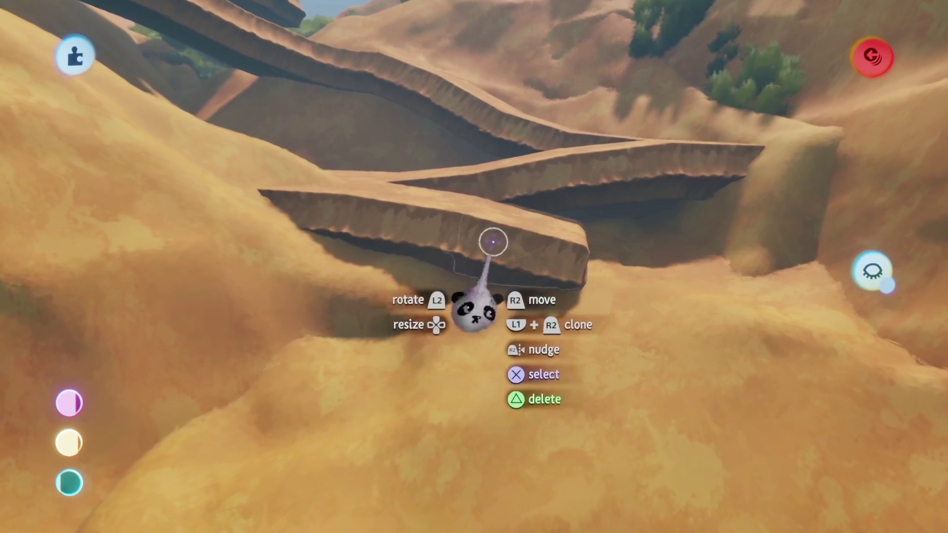
scroll(474, 267, up, 3)
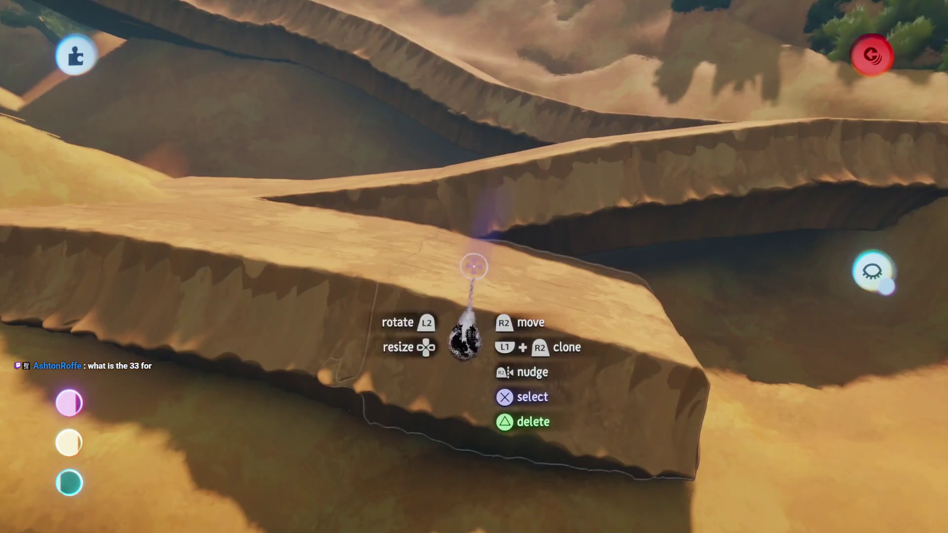
scroll(474, 267, up, 2)
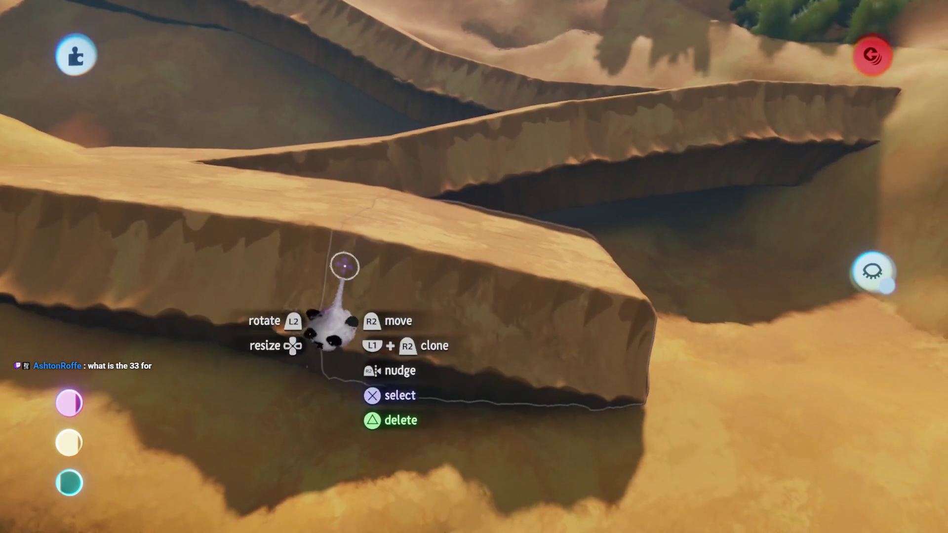
mouse_move(370, 276)
mouse_down()
mouse_move(449, 279)
mouse_move(437, 277)
mouse_move(434, 326)
mouse_up()
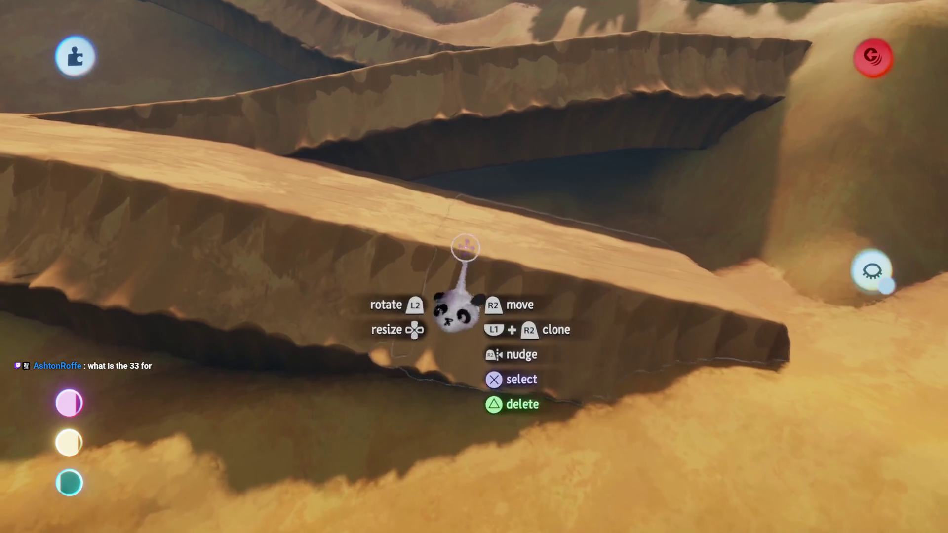
scroll(458, 274, up, 2)
drag(445, 284, 486, 313)
scroll(487, 313, down, 5)
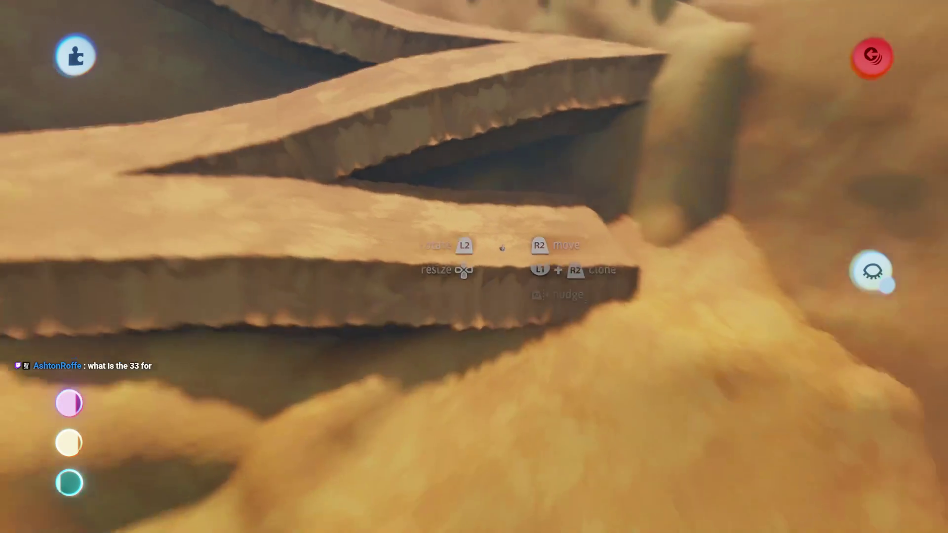
scroll(502, 249, up, 5)
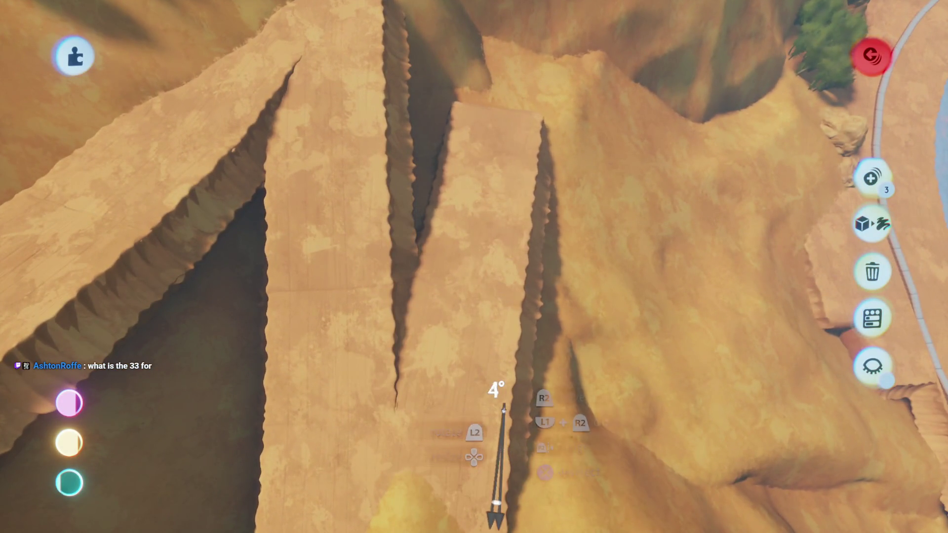
Remove one piece from the slab group, then tilt the ramp piece about 9°.
click(483, 386)
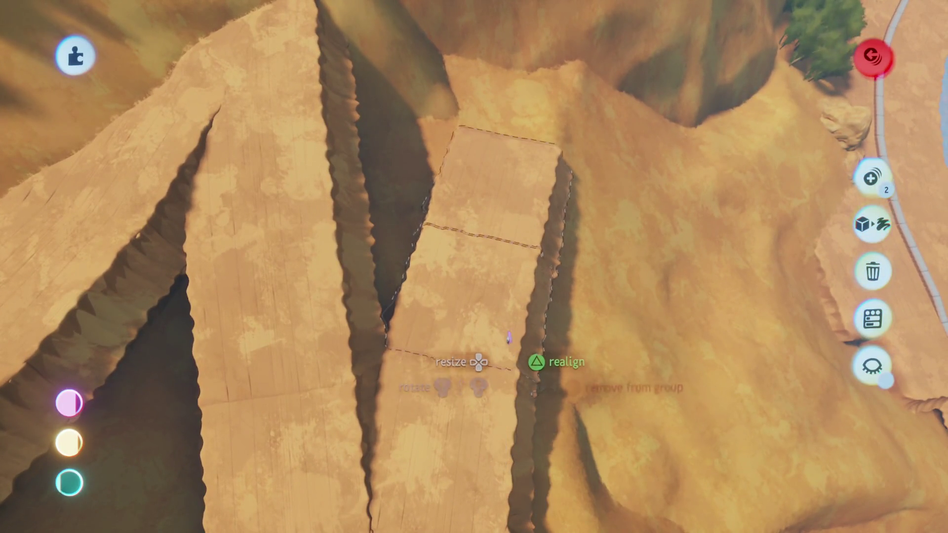
key(Escape)
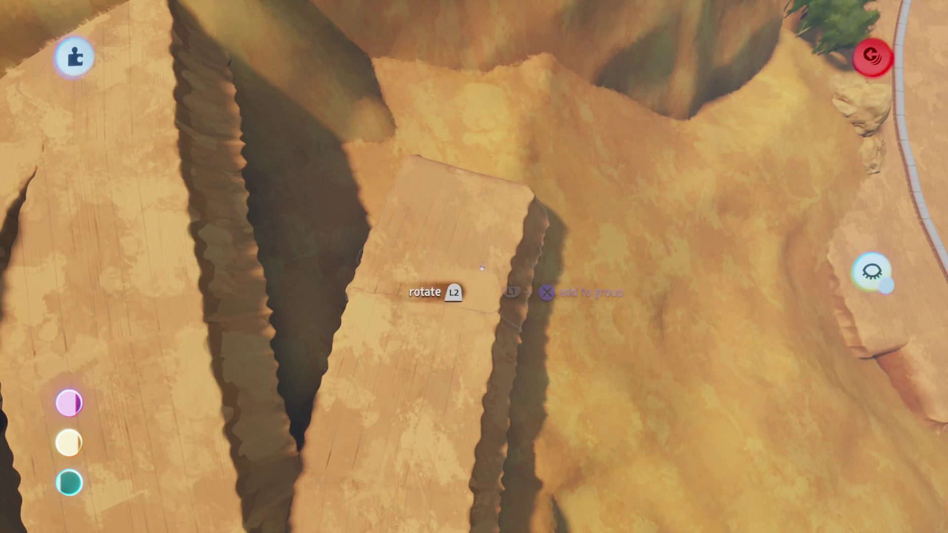
scroll(470, 270, down, 5)
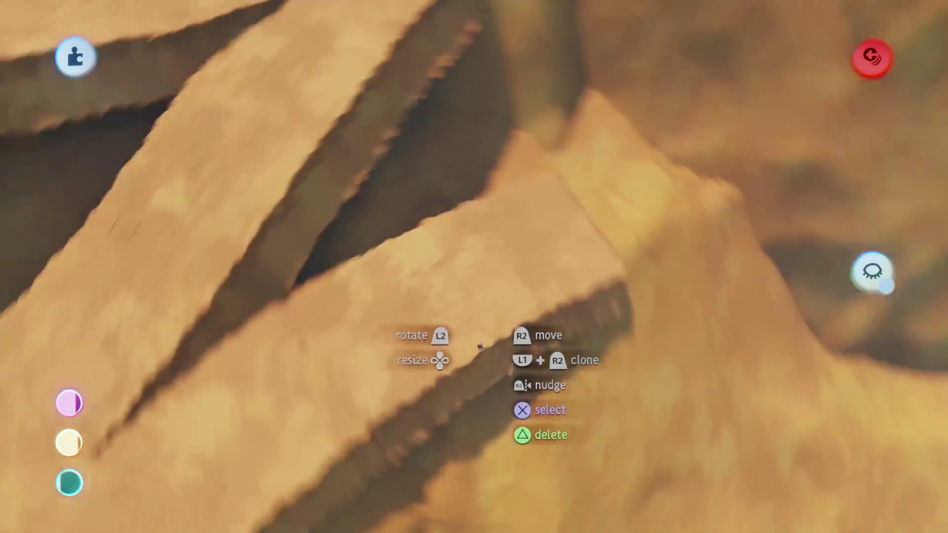
scroll(454, 270, up, 5)
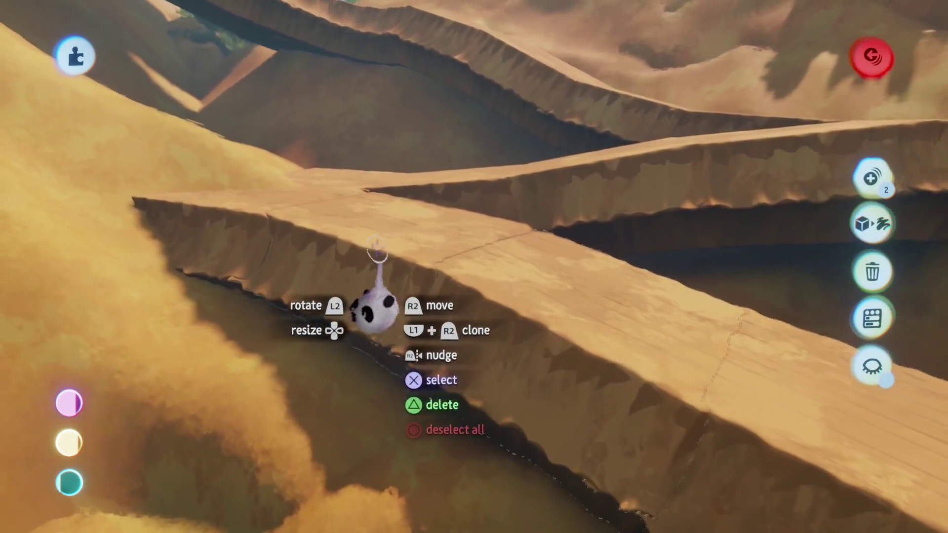
scroll(455, 271, up, 3)
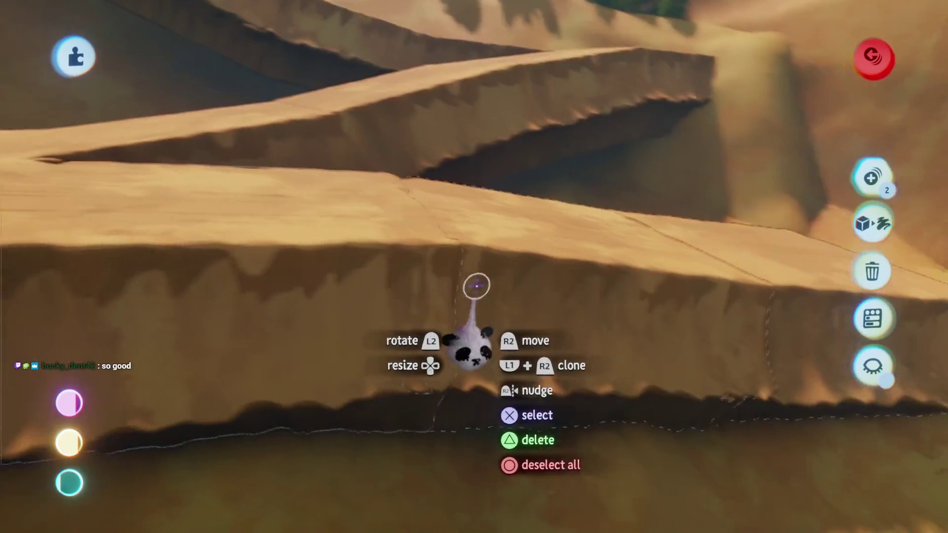
click(477, 286)
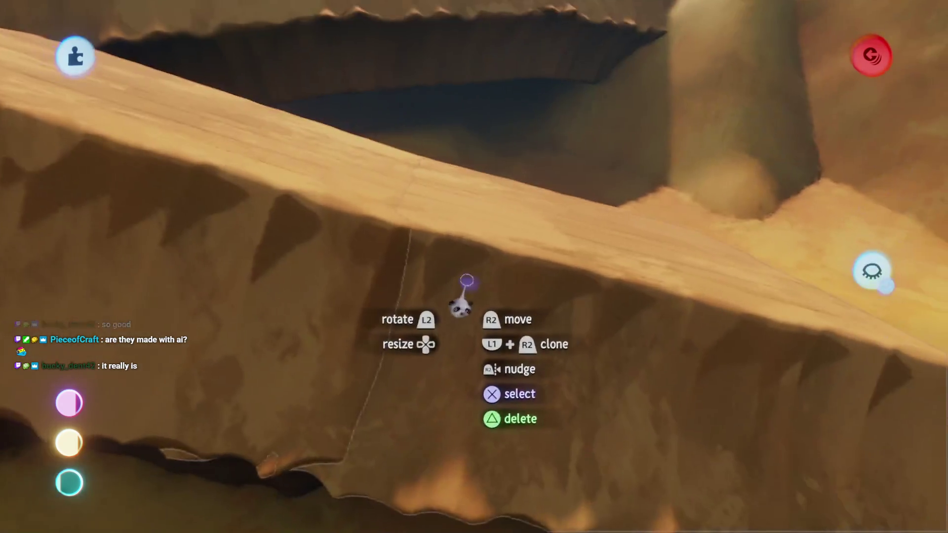
drag(466, 280, 452, 286)
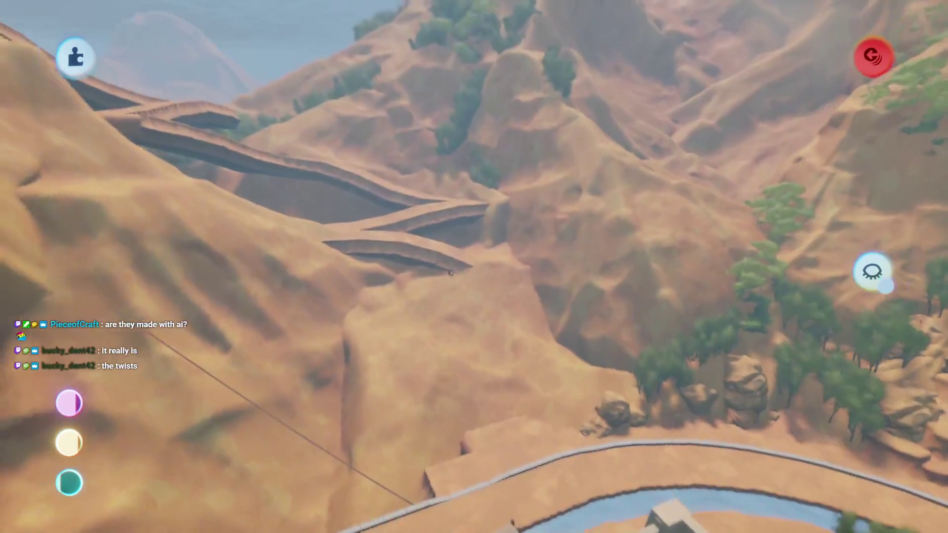
Leave sculpt mode and shift the ledge slab right into line with the path.
key(Escape)
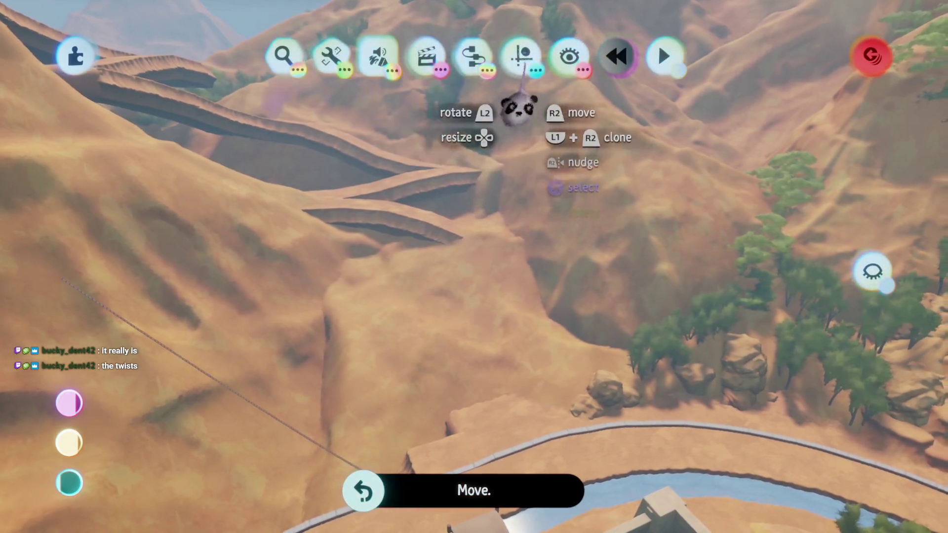
click(459, 386)
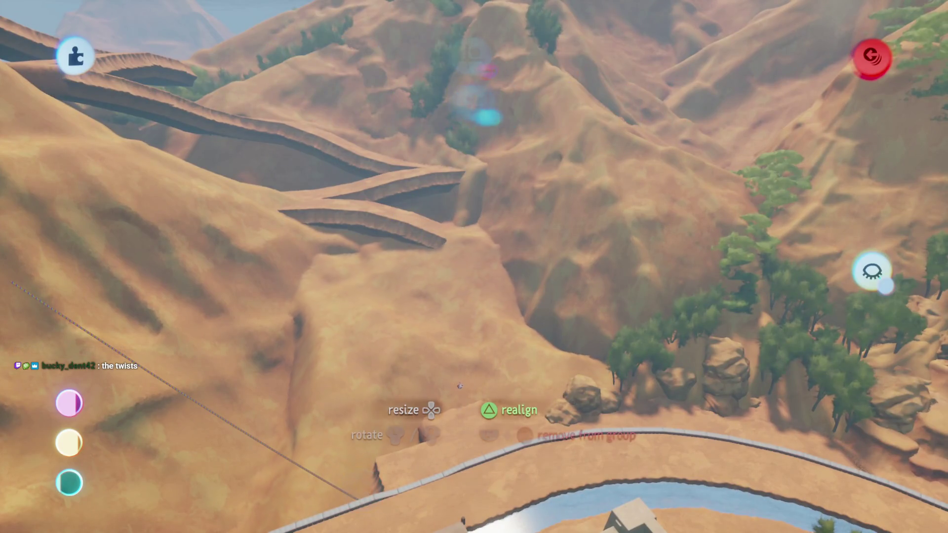
mouse_move(459, 364)
mouse_down()
mouse_move(434, 253)
mouse_move(442, 246)
mouse_up()
scroll(449, 267, down, 5)
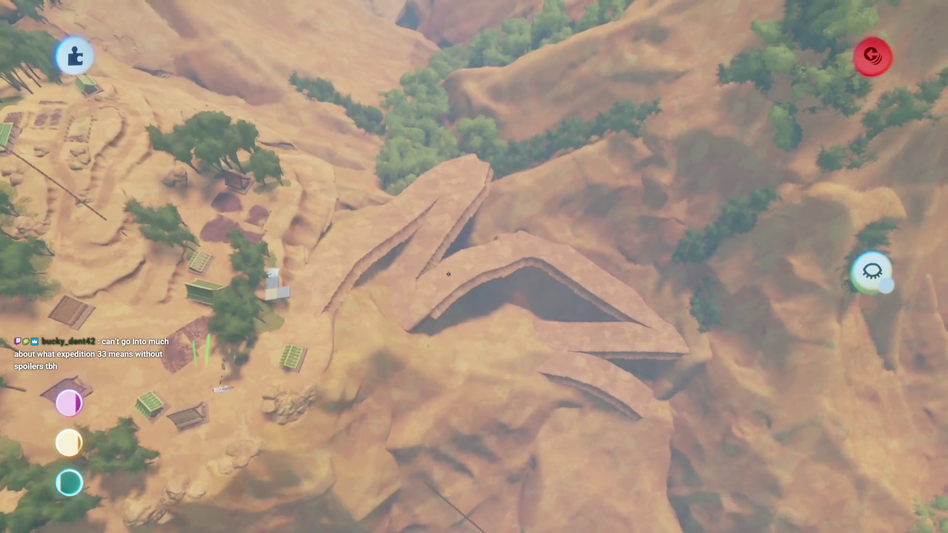
scroll(449, 275, up, 5)
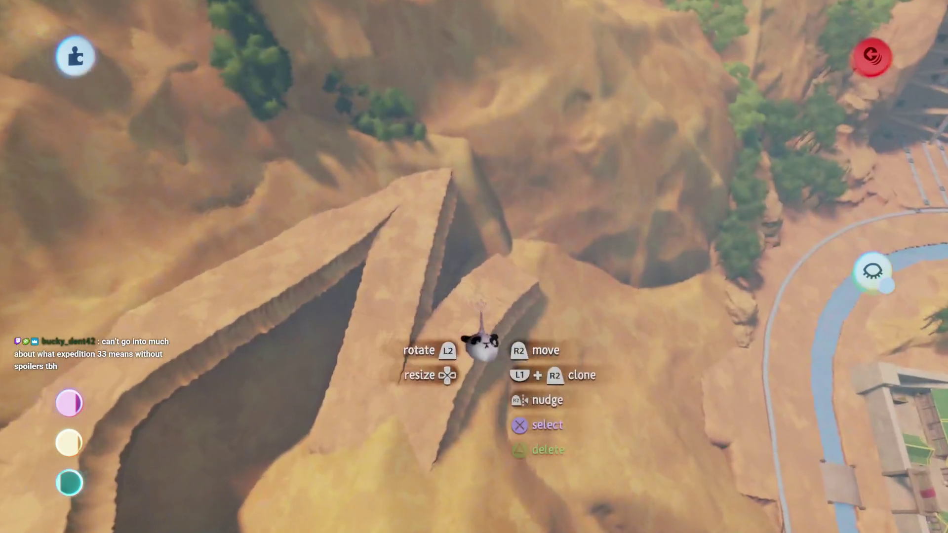
scroll(482, 346, up, 5)
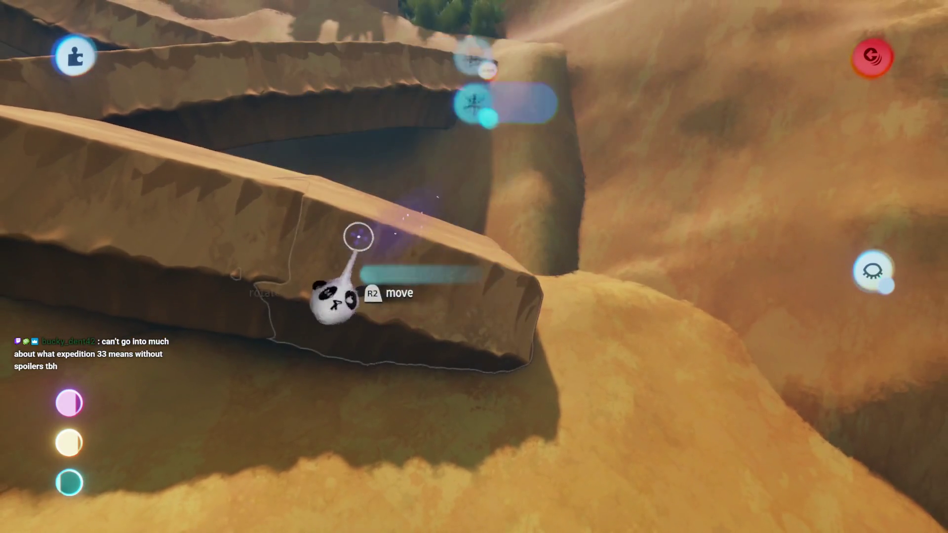
mouse_move(360, 233)
mouse_down()
mouse_move(496, 267)
mouse_move(443, 264)
mouse_up()
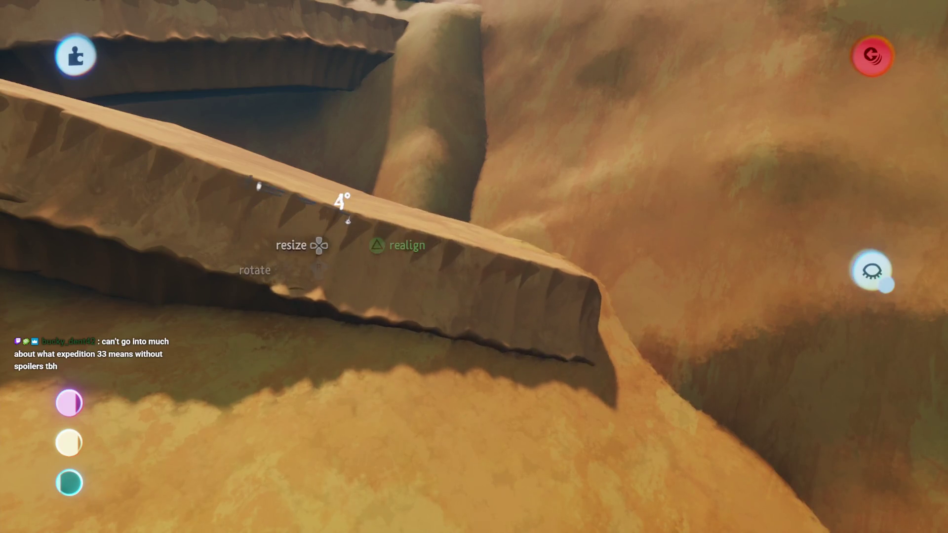
scroll(403, 205, up, 3)
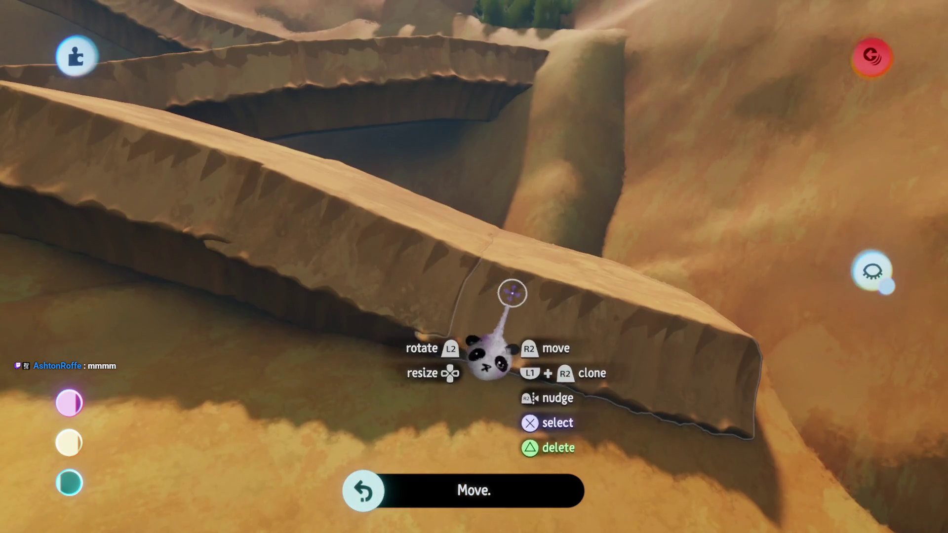
Select the neighbouring ledge slabs along the cliff.
click(512, 293)
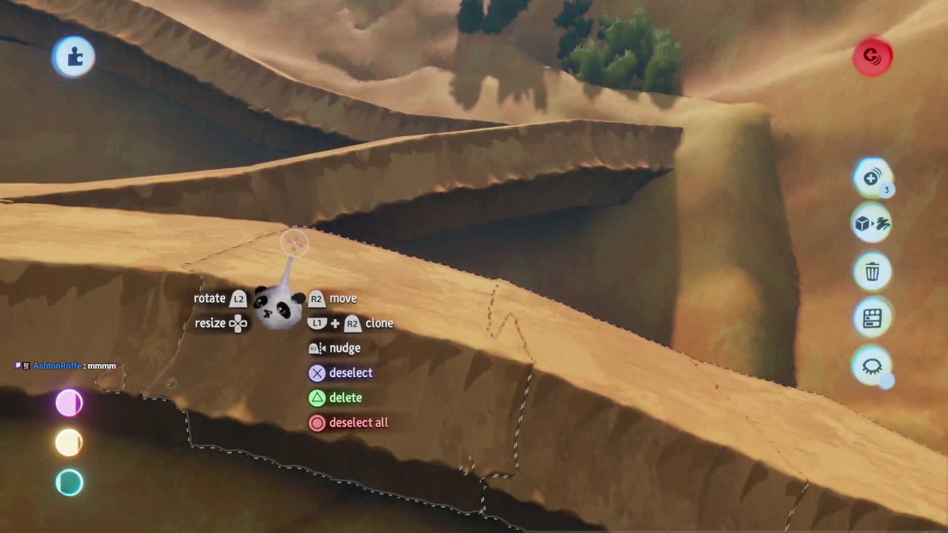
click(294, 243)
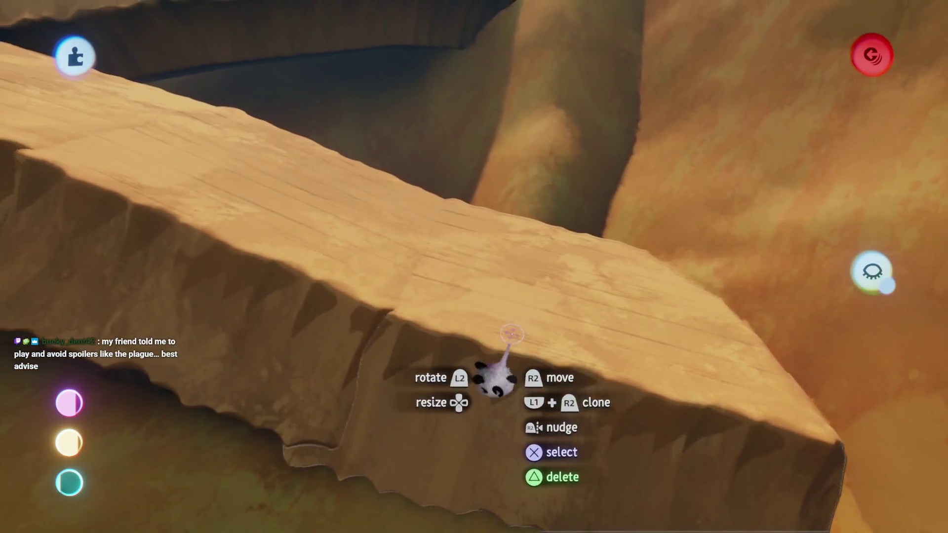
click(439, 341)
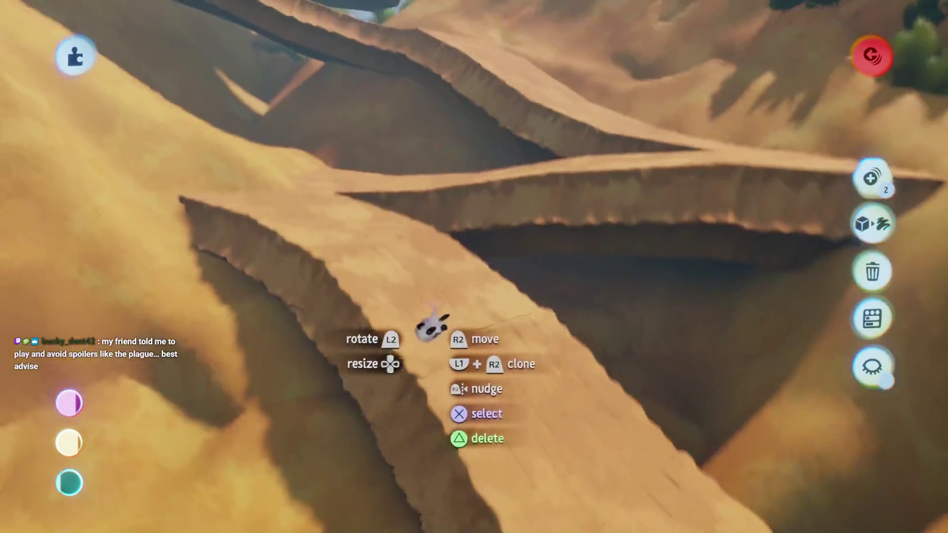
click(430, 329)
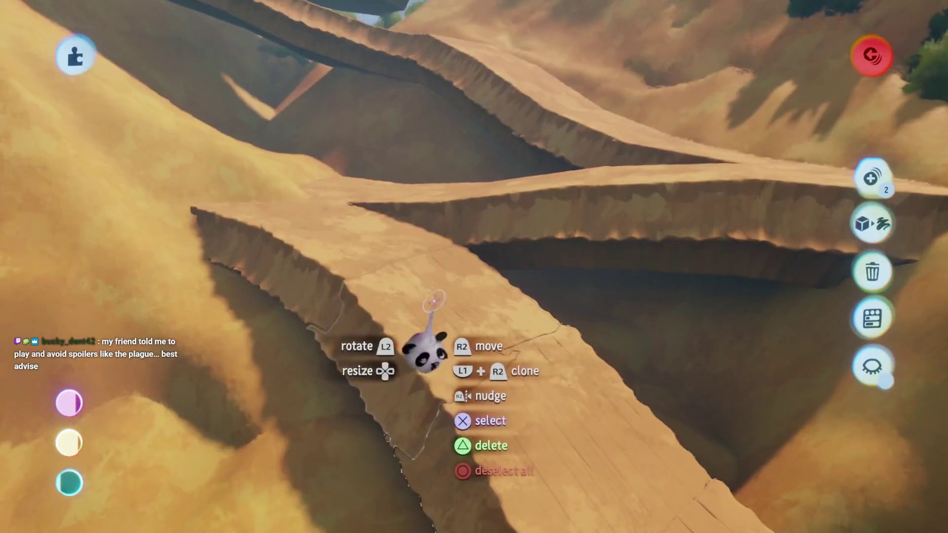
click(390, 257)
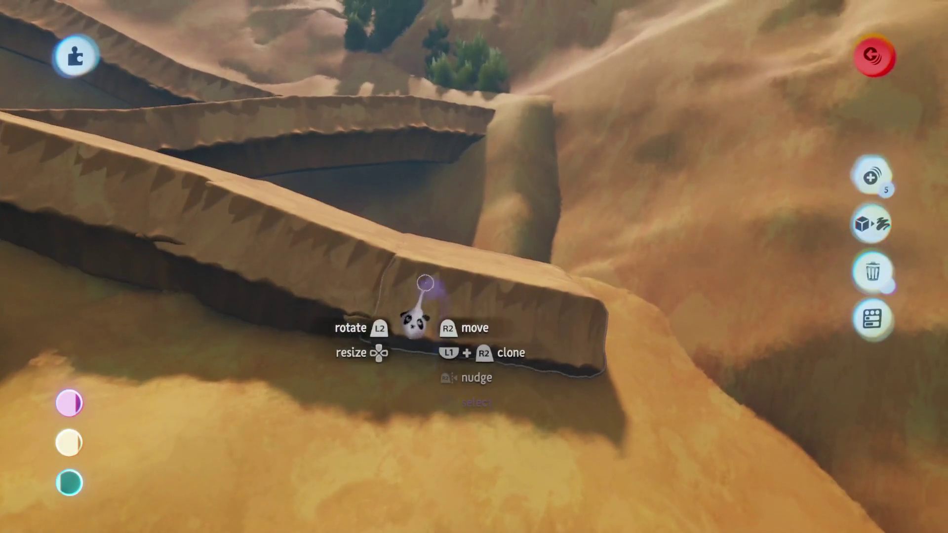
Carry the short end slab along the cliff and drop it beside the neighbouring ledge.
mouse_move(423, 281)
mouse_down()
mouse_move(528, 308)
mouse_move(489, 308)
mouse_up()
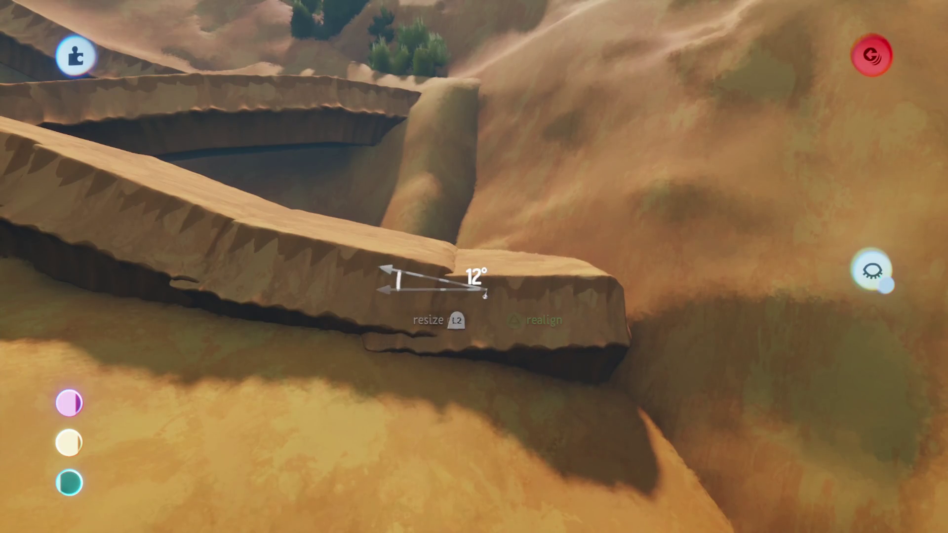
mouse_move(527, 287)
mouse_down()
mouse_move(482, 239)
mouse_move(617, 294)
mouse_up()
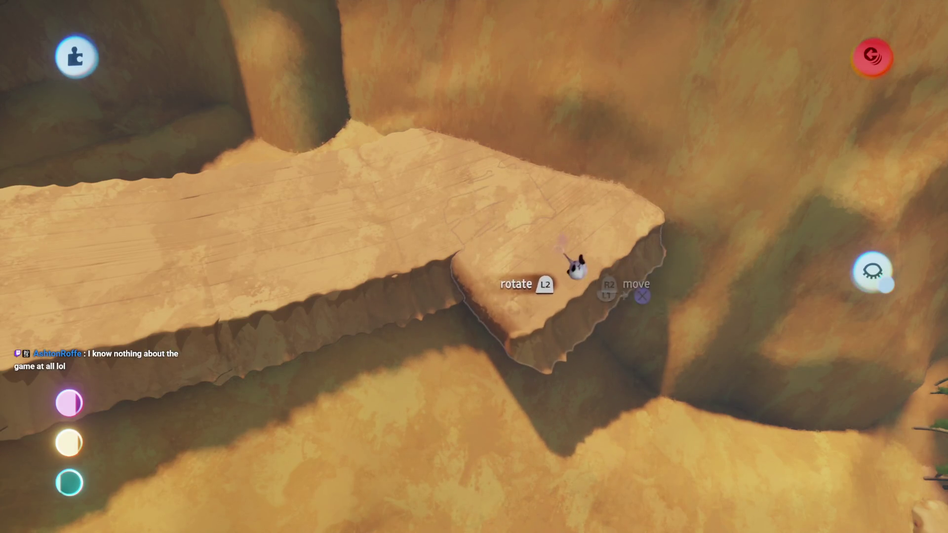
mouse_move(577, 268)
mouse_down()
mouse_move(508, 270)
mouse_move(516, 275)
mouse_up()
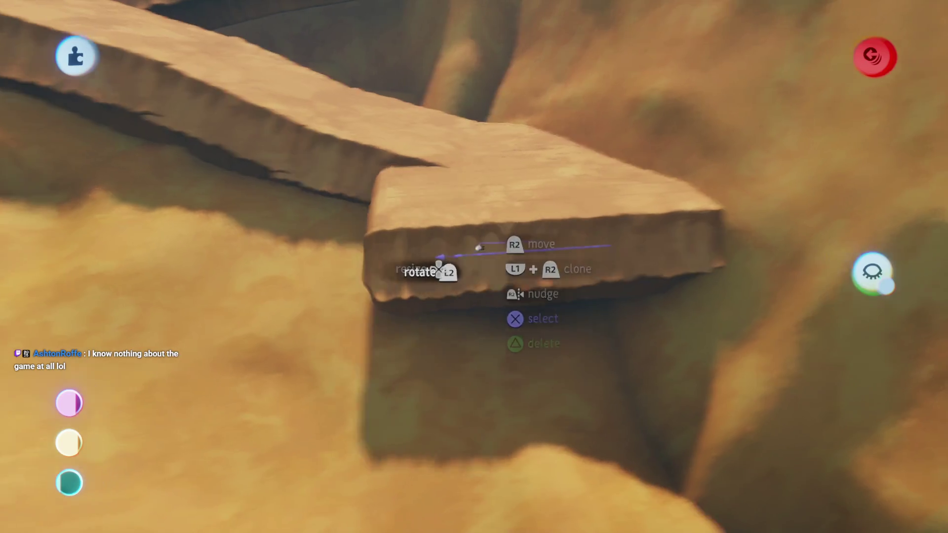
Select the end slab and its adjoining slab and rotate them about 7° into a sharp turn.
click(478, 247)
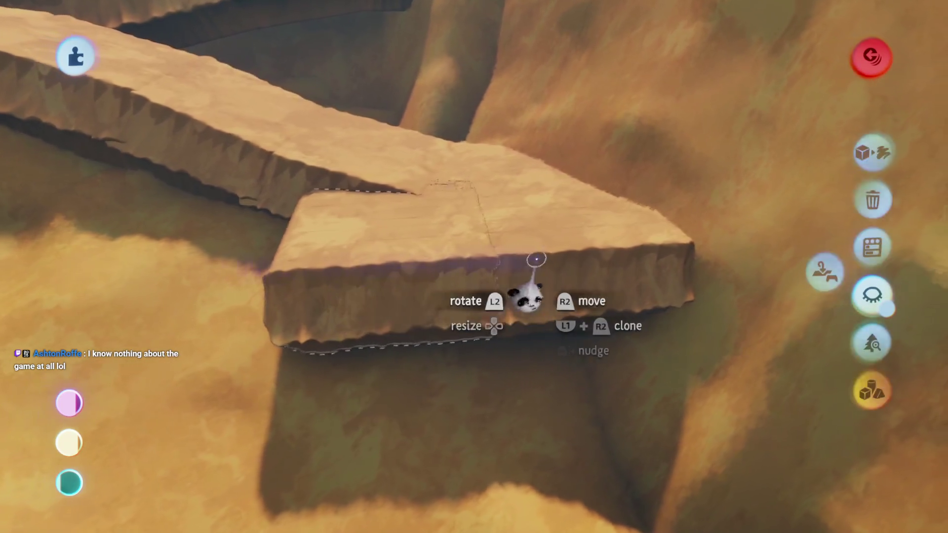
click(525, 267)
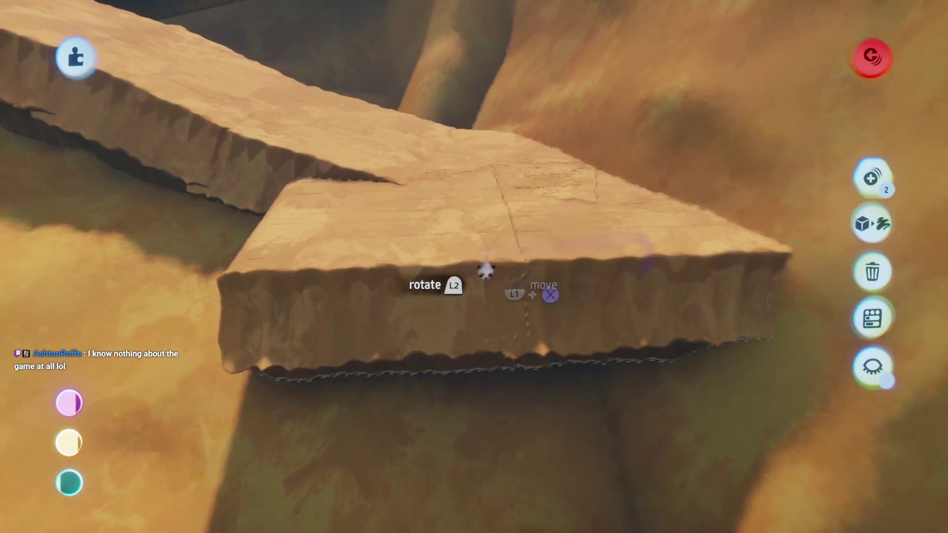
mouse_move(490, 303)
mouse_down()
mouse_move(476, 258)
mouse_move(492, 267)
mouse_up()
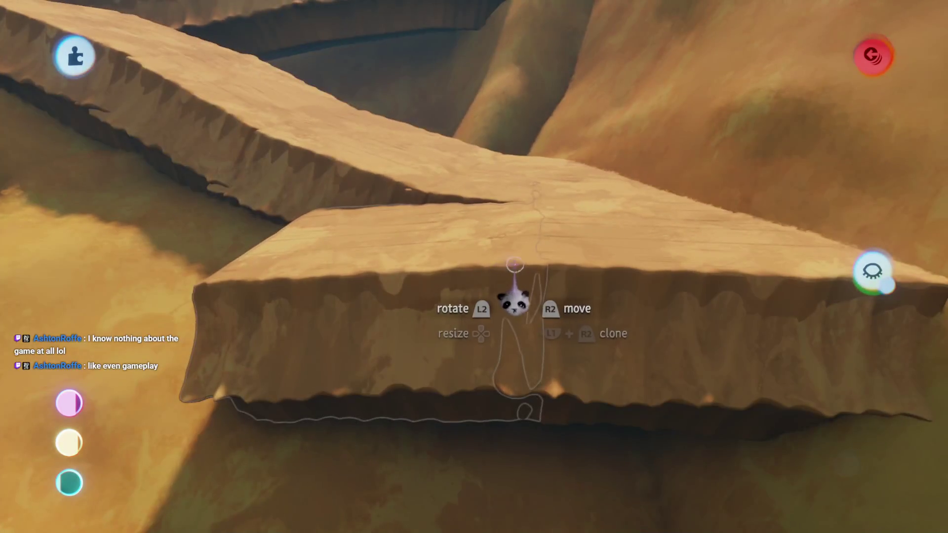
mouse_move(514, 272)
mouse_down()
mouse_move(521, 268)
mouse_move(494, 212)
mouse_up()
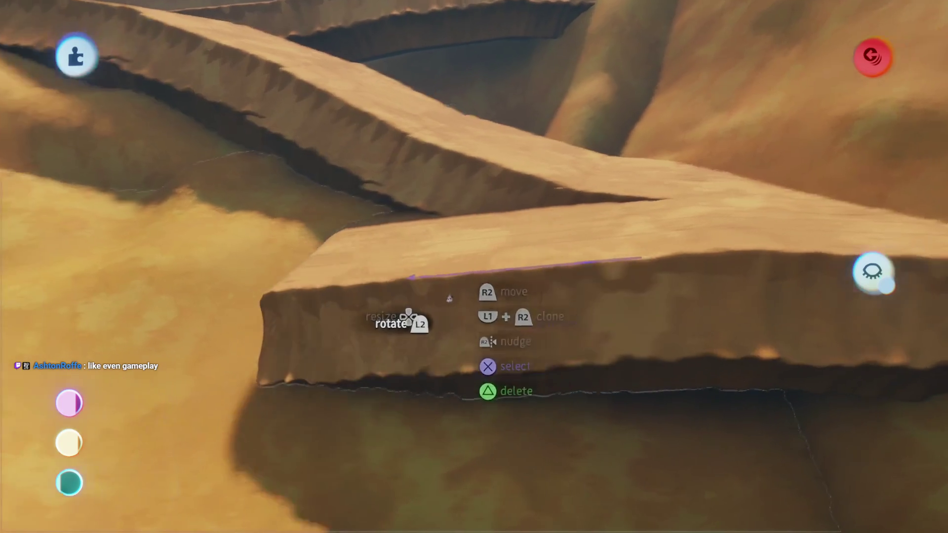
mouse_move(450, 297)
mouse_down()
mouse_move(469, 304)
mouse_move(438, 332)
mouse_move(457, 208)
mouse_up()
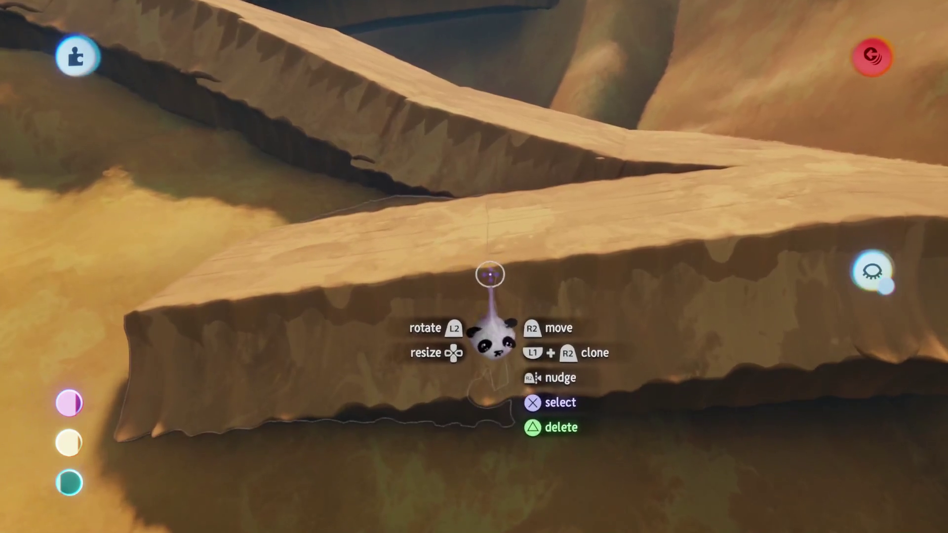
Tilt the cliff piece about 5°, then briefly enter and leave sculpt mode on it.
mouse_move(482, 272)
mouse_down()
mouse_move(472, 259)
mouse_move(508, 295)
mouse_up()
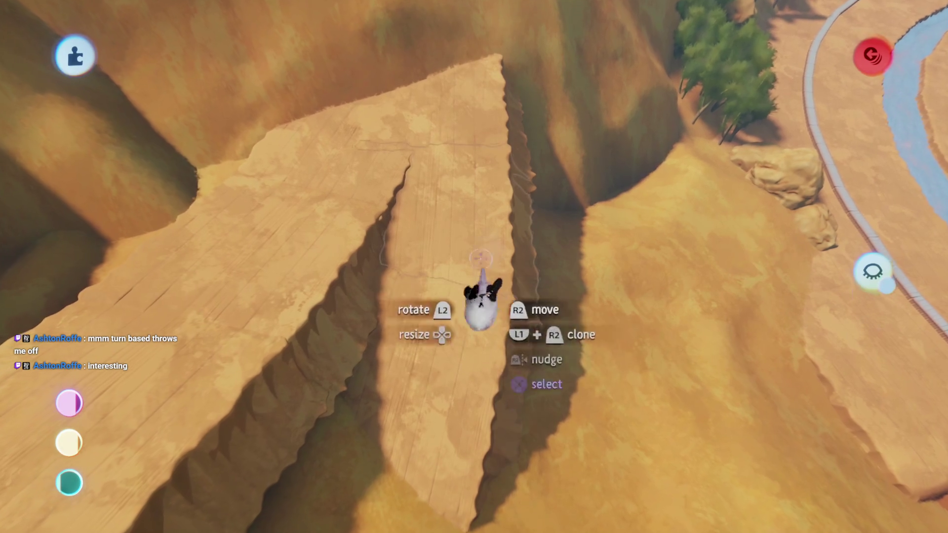
click(511, 227)
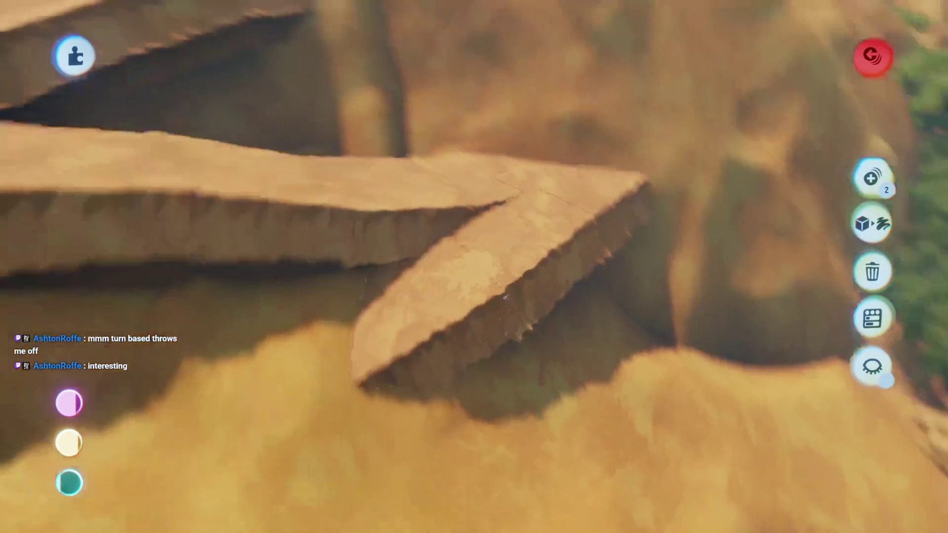
key(Tab)
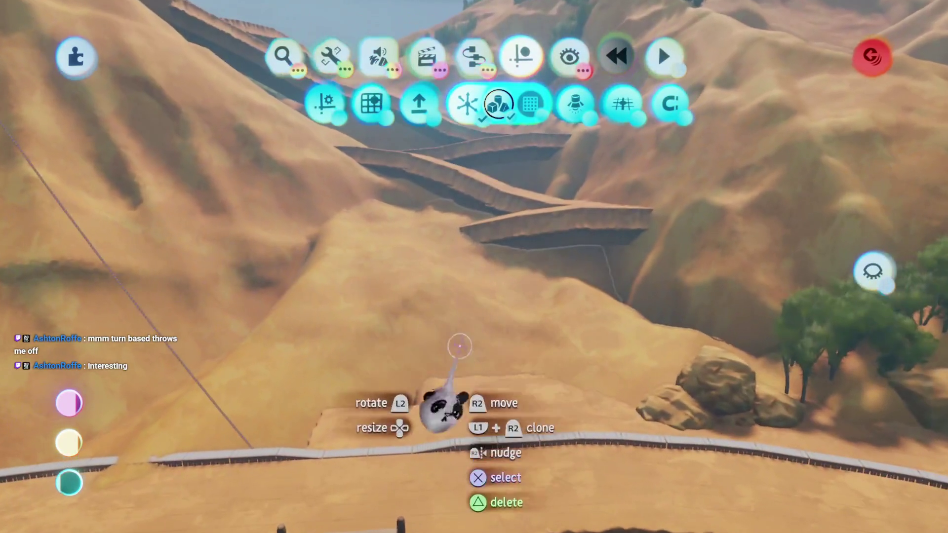
double_click(456, 321)
key(Escape)
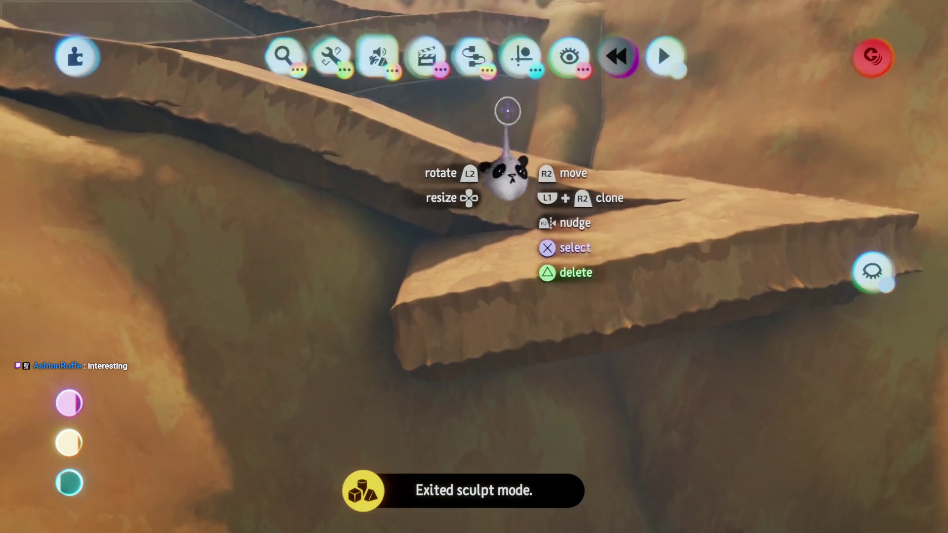
Rotate the cliff piece further into line, deselect it, and tilt the canyon ledge's left end.
drag(489, 296, 443, 297)
click(443, 297)
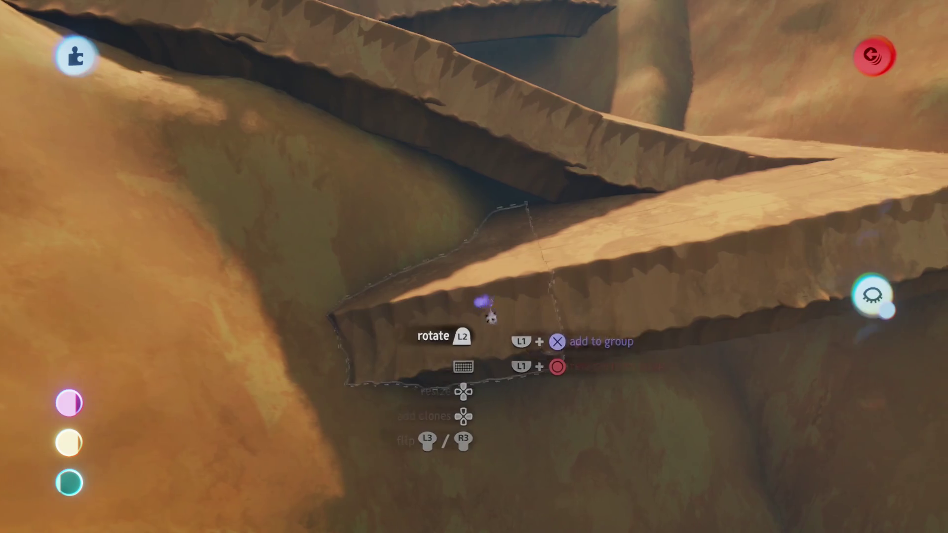
click(484, 297)
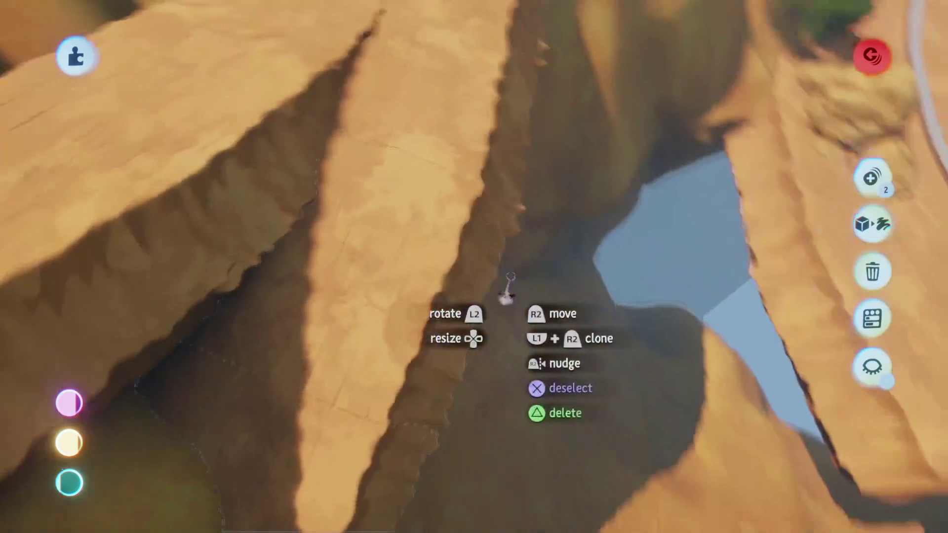
key(Escape)
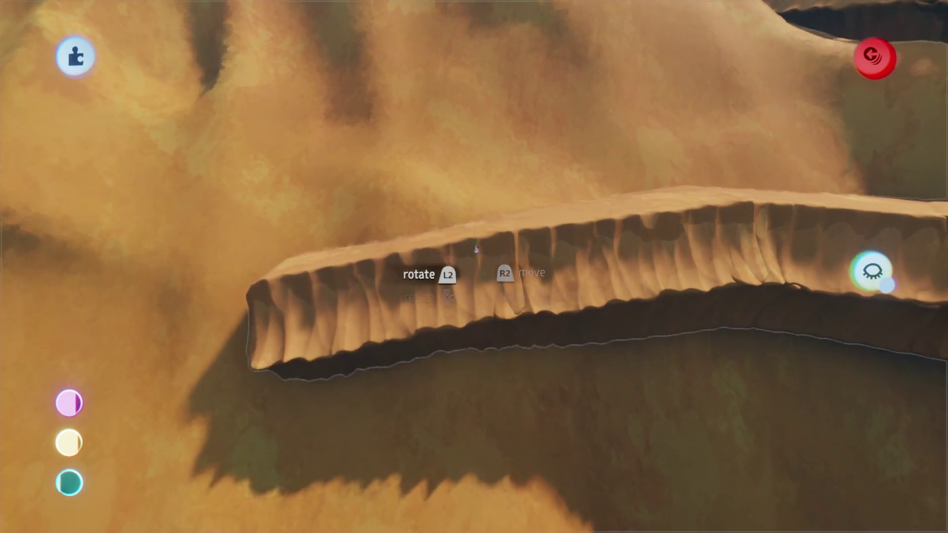
drag(483, 254, 481, 247)
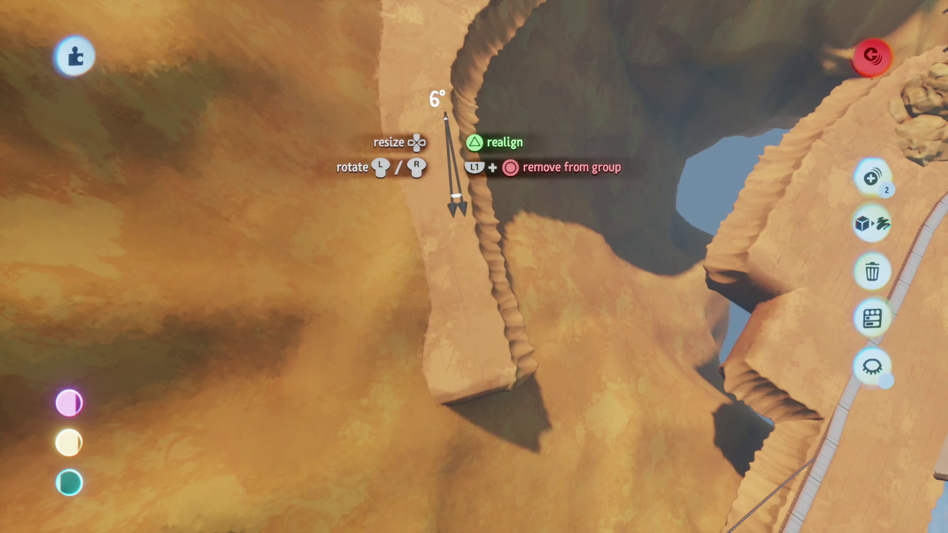
Release the long canyon ledge at about 6° so it tracks the cliff slope.
drag(455, 207, 471, 247)
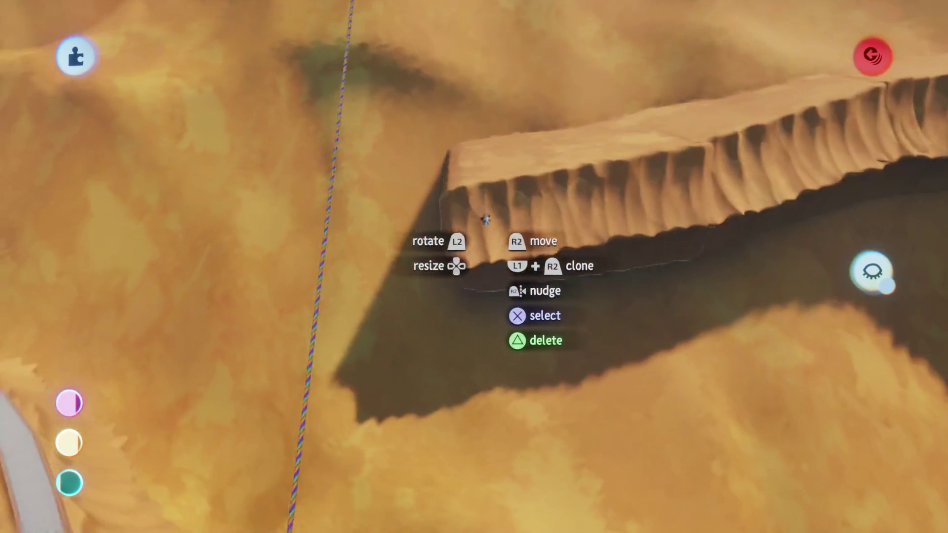
Clone the ledge piece, place it at the ledge's end, turn it about 27° and slide it right.
drag(544, 212, 322, 242)
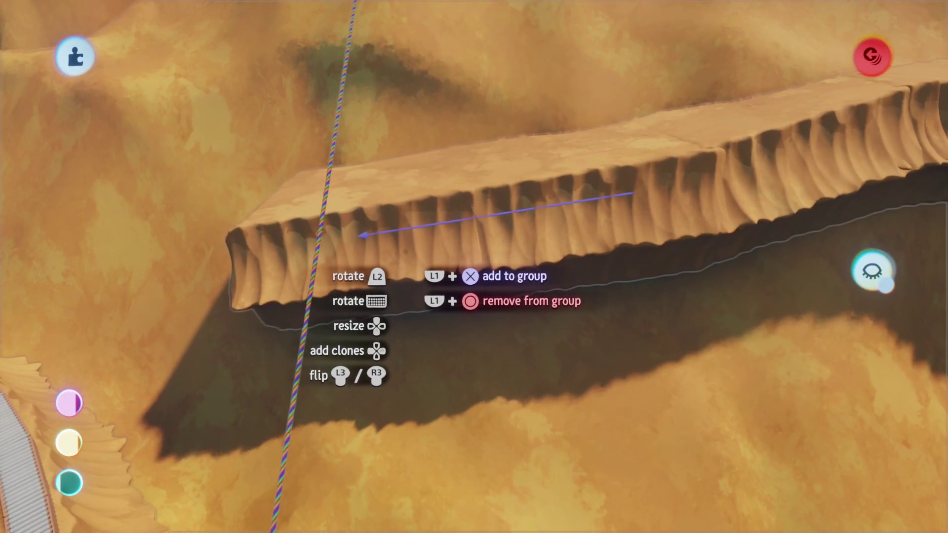
drag(461, 217, 446, 200)
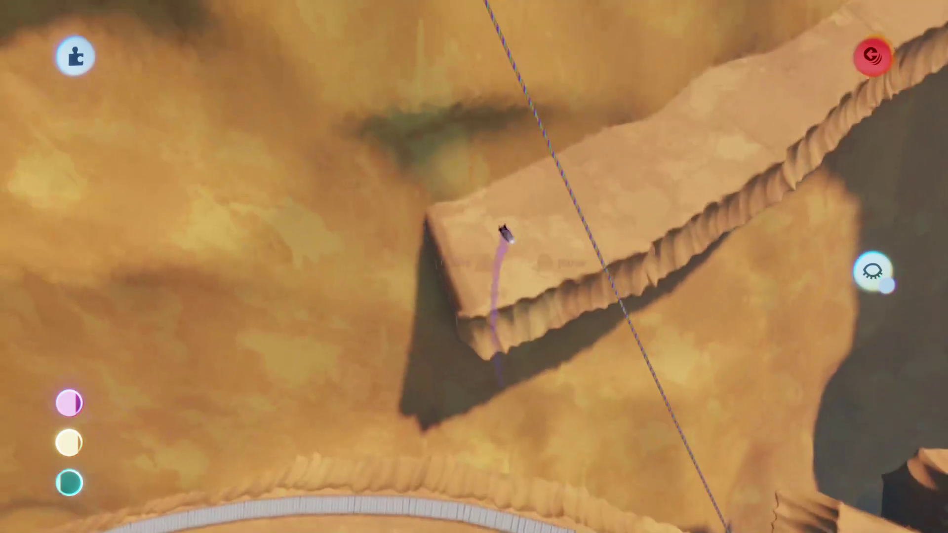
mouse_move(504, 232)
mouse_down()
mouse_move(511, 190)
mouse_move(360, 283)
mouse_up()
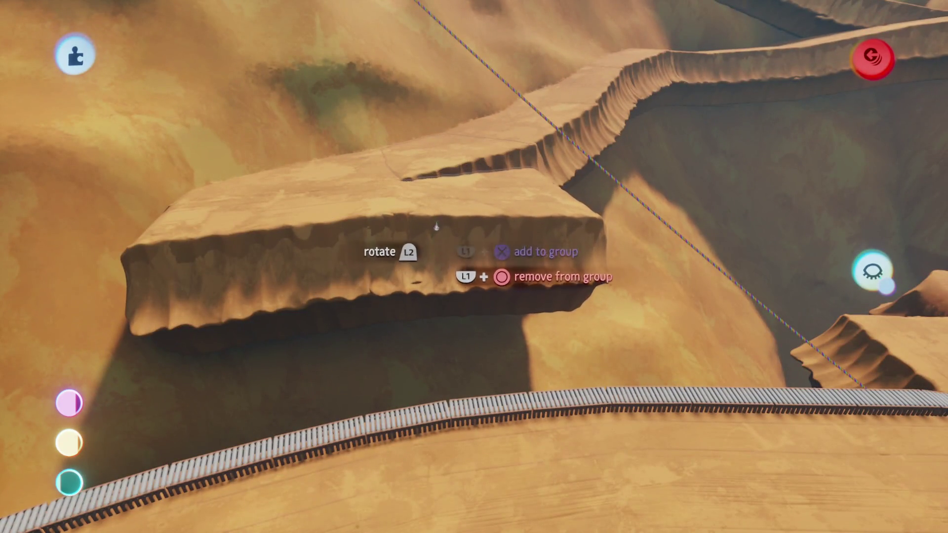
drag(462, 227, 467, 235)
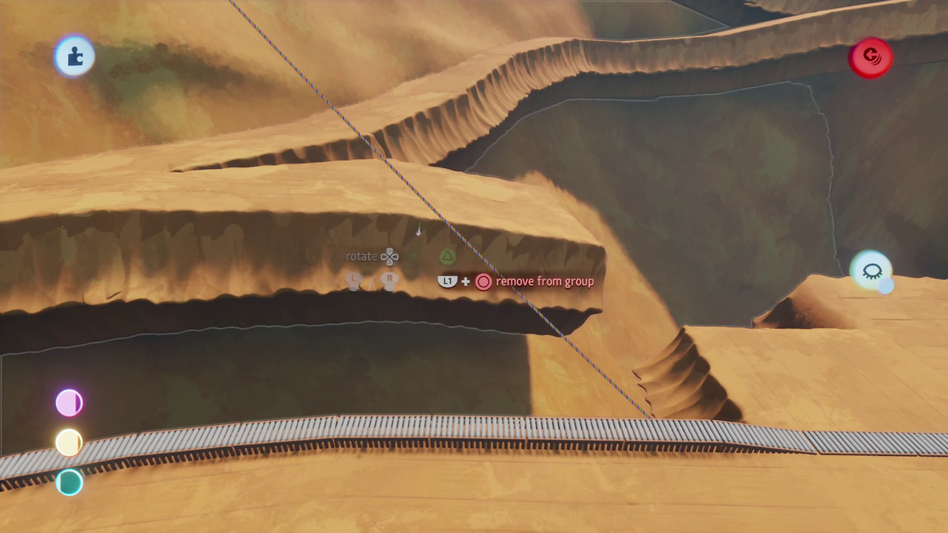
mouse_move(420, 227)
mouse_down()
mouse_move(525, 203)
mouse_move(394, 228)
mouse_up()
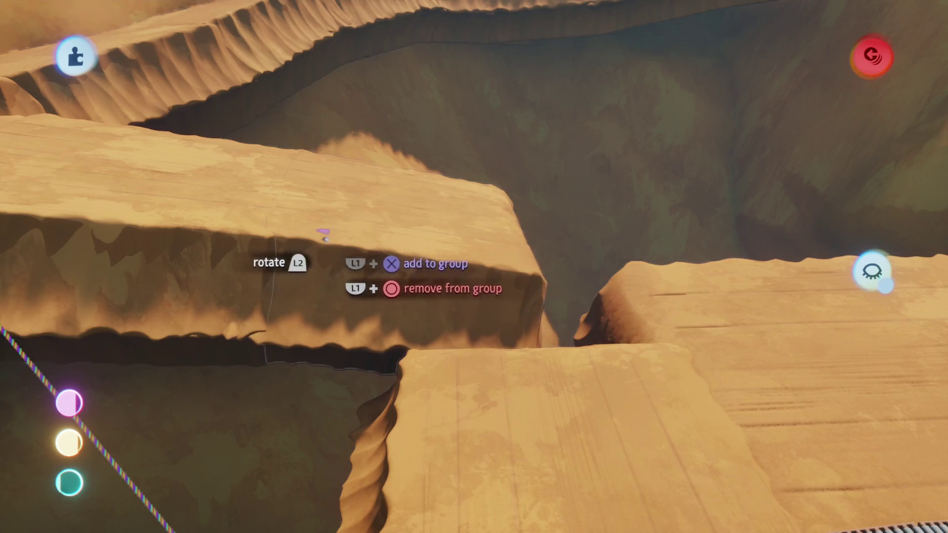
mouse_move(323, 236)
mouse_down()
mouse_move(353, 231)
mouse_move(417, 258)
mouse_move(559, 290)
mouse_up()
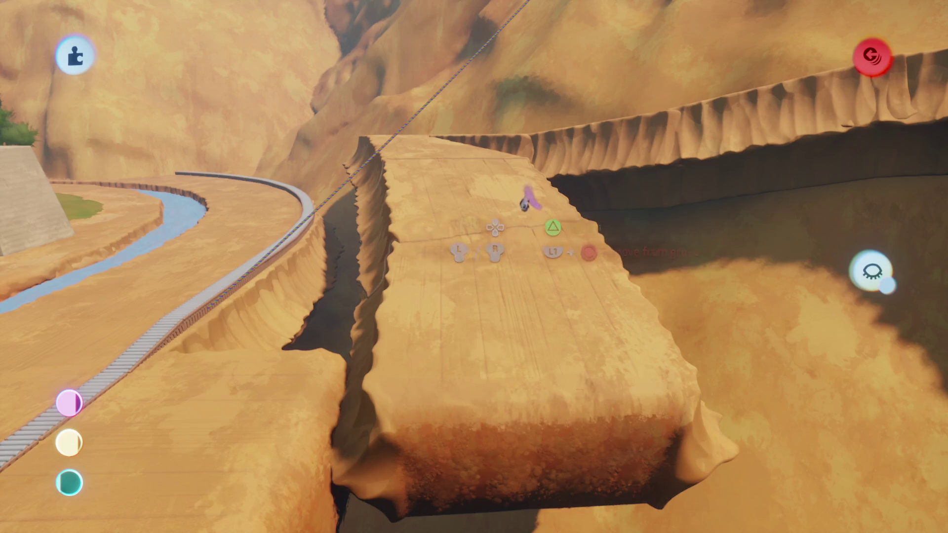
Rotate the selected ledge slab about 5° into line, then delete the unwanted piece.
click(536, 174)
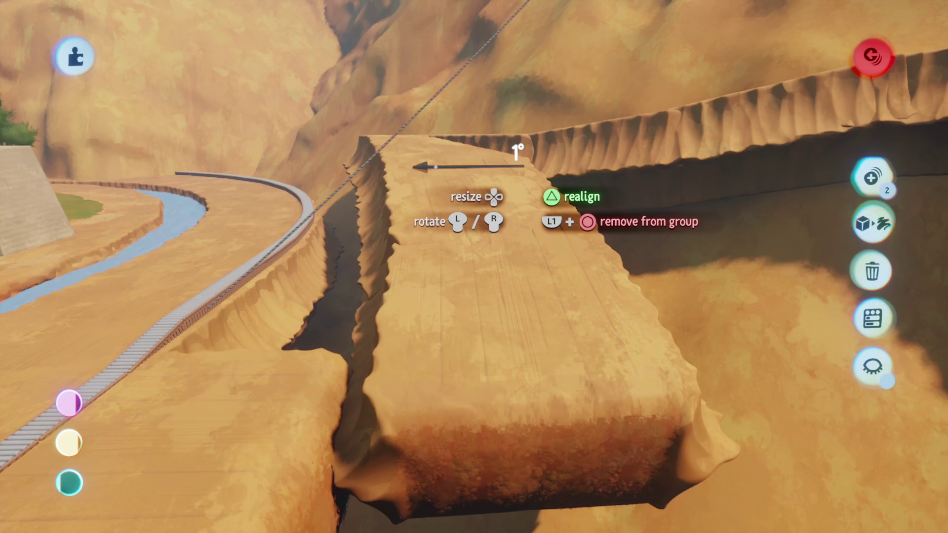
mouse_move(474, 208)
mouse_down()
mouse_move(508, 243)
mouse_move(494, 236)
mouse_move(529, 226)
mouse_move(407, 269)
mouse_move(410, 252)
mouse_move(490, 253)
mouse_move(392, 274)
mouse_up()
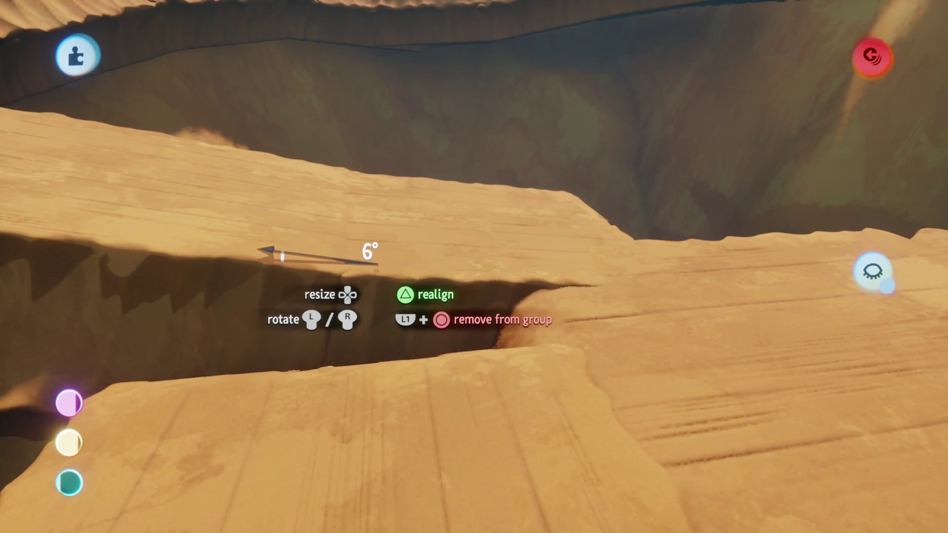
mouse_move(378, 265)
mouse_down()
mouse_move(417, 271)
mouse_move(445, 254)
mouse_move(413, 268)
mouse_up()
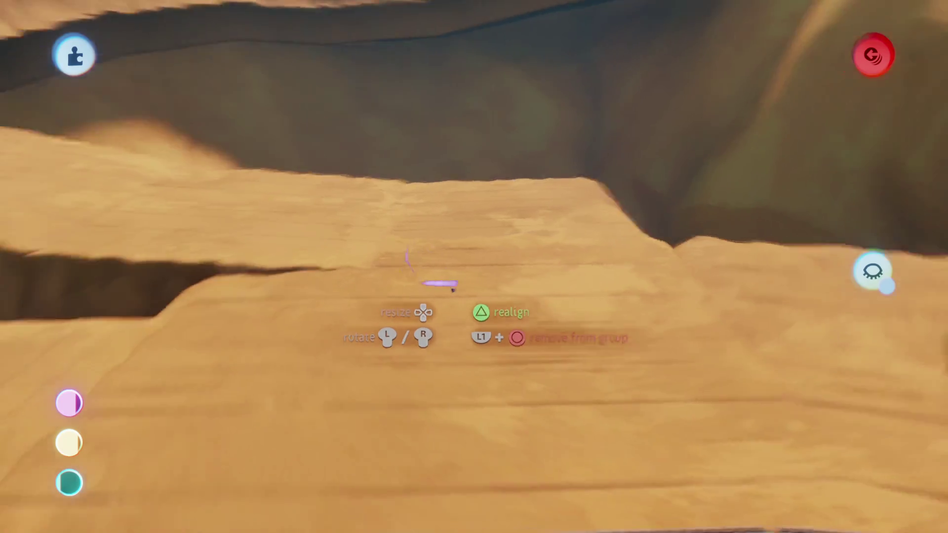
mouse_move(414, 268)
mouse_down()
mouse_move(438, 281)
mouse_move(474, 247)
mouse_move(455, 210)
mouse_move(438, 294)
mouse_move(467, 275)
mouse_up()
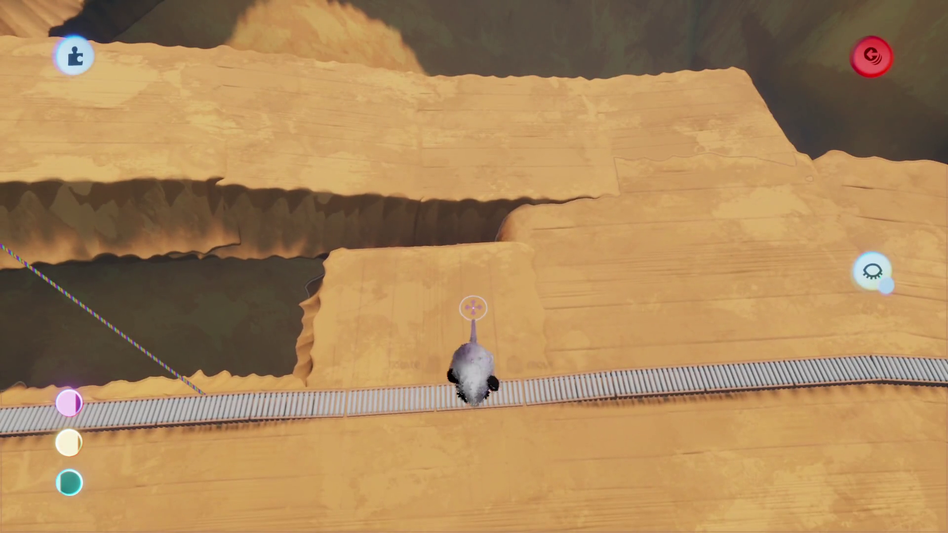
key(Delete)
Exit sculpting and survey the zigzag sandstone walkway from above the canyon.
key(Escape)
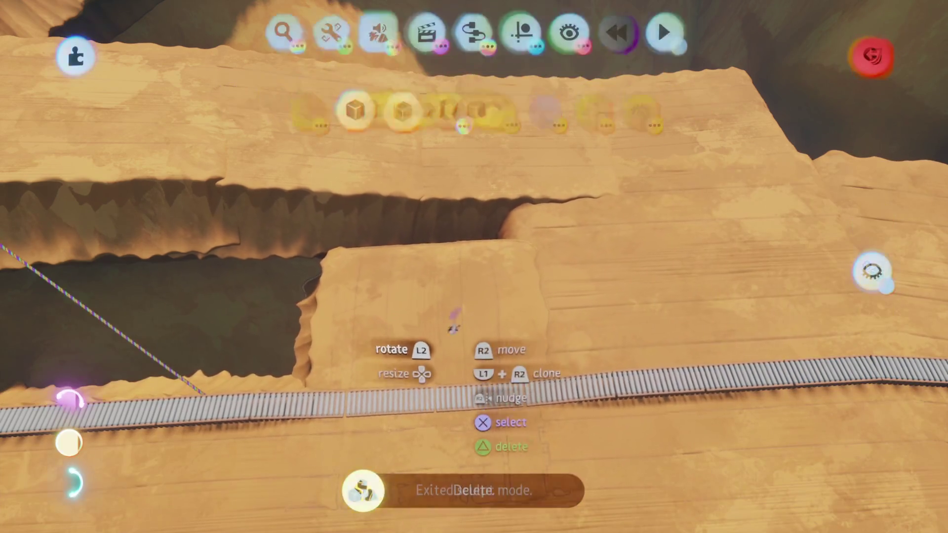
mouse_move(590, 296)
mouse_down()
mouse_move(455, 275)
mouse_move(546, 271)
mouse_move(444, 257)
mouse_move(521, 256)
mouse_move(347, 272)
mouse_move(388, 309)
mouse_up()
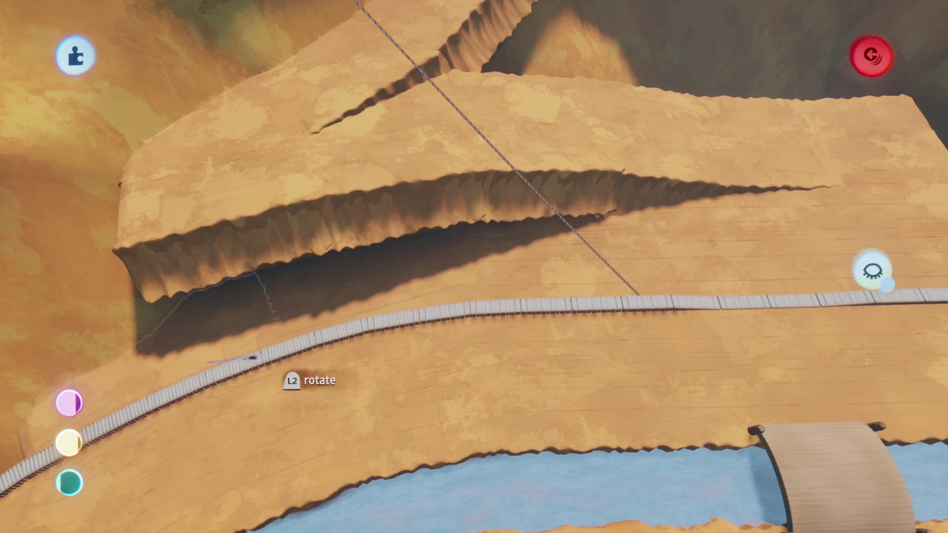
mouse_move(252, 357)
mouse_down()
mouse_move(434, 330)
mouse_move(476, 304)
mouse_move(321, 190)
mouse_move(298, 220)
mouse_up()
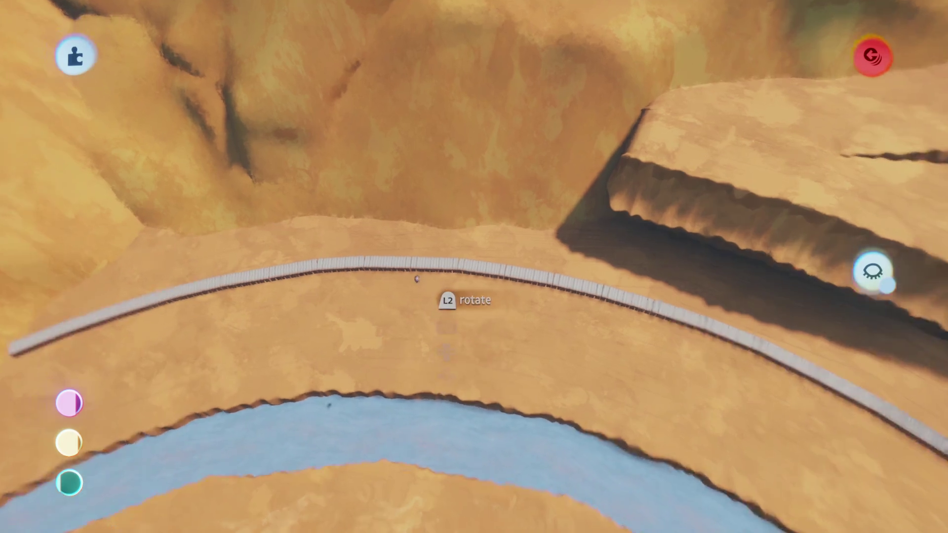
mouse_move(444, 298)
mouse_down()
mouse_move(464, 306)
mouse_move(448, 275)
mouse_up()
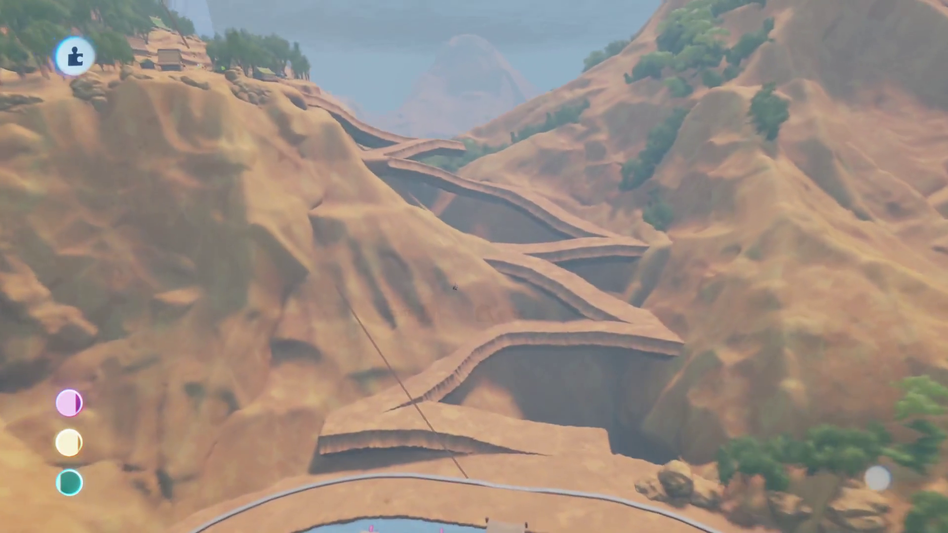
key(Escape)
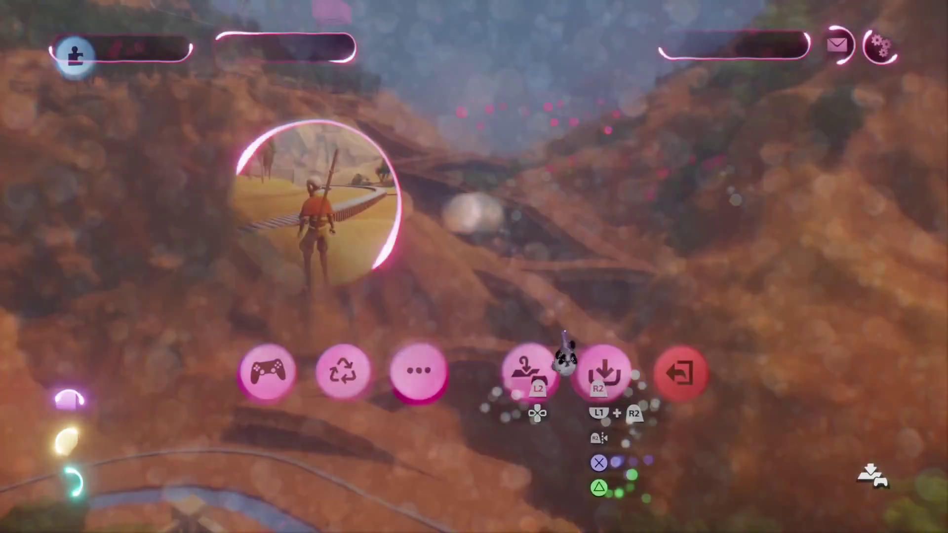
Save a new private version of the level online and go back to editing.
click(603, 371)
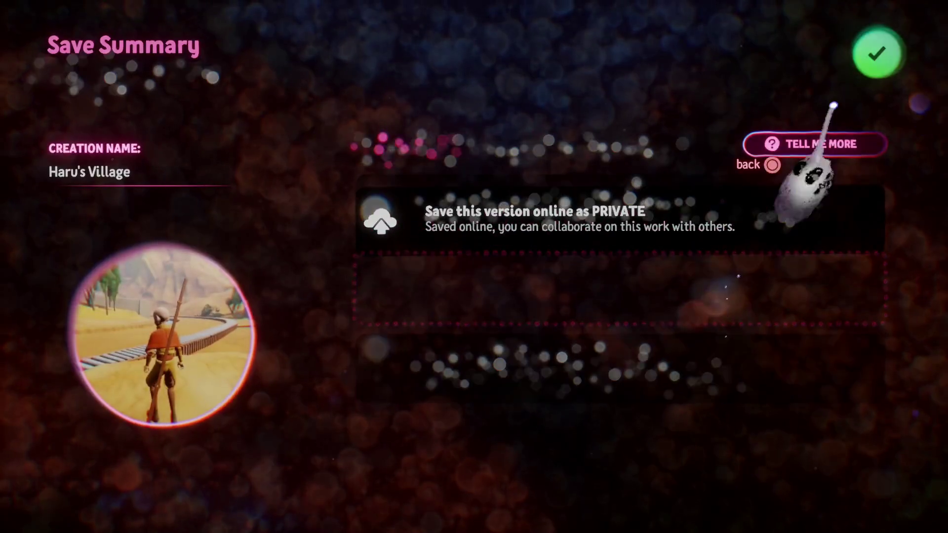
click(875, 51)
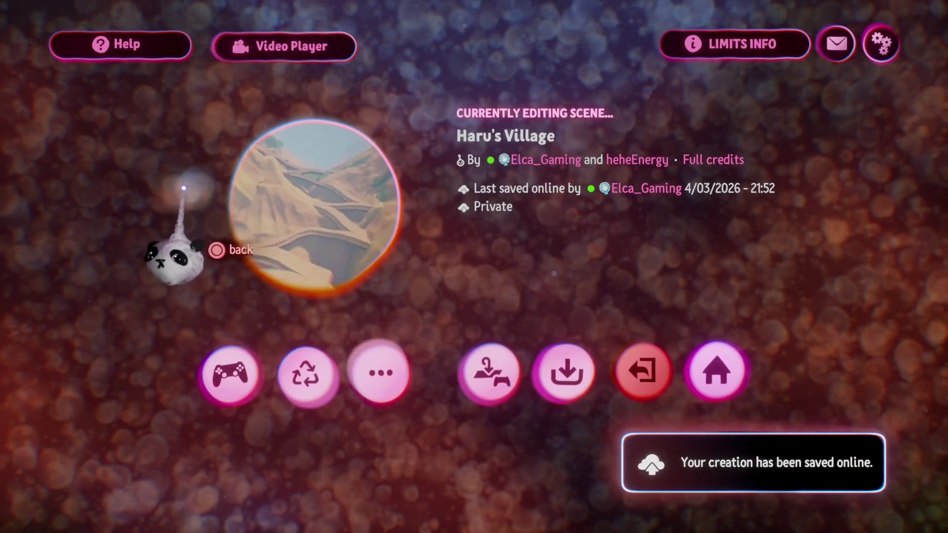
click(298, 284)
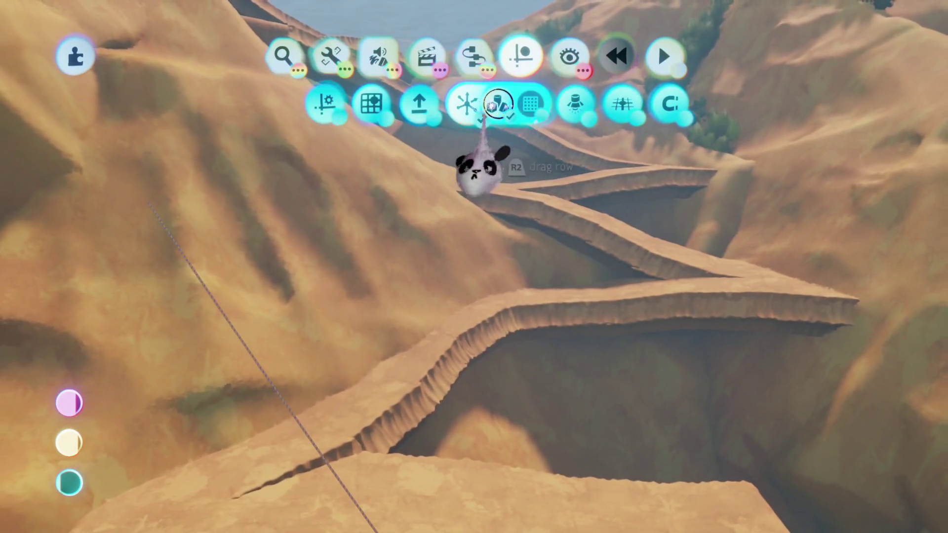
Close the tool menu and exit sculpt mode after stamping extra slabs along the ridge.
key(Escape)
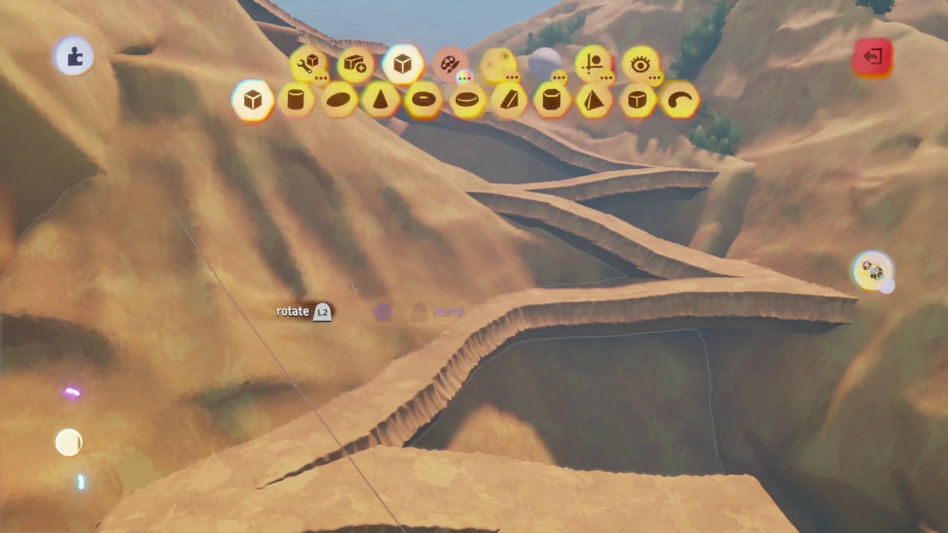
key(Escape)
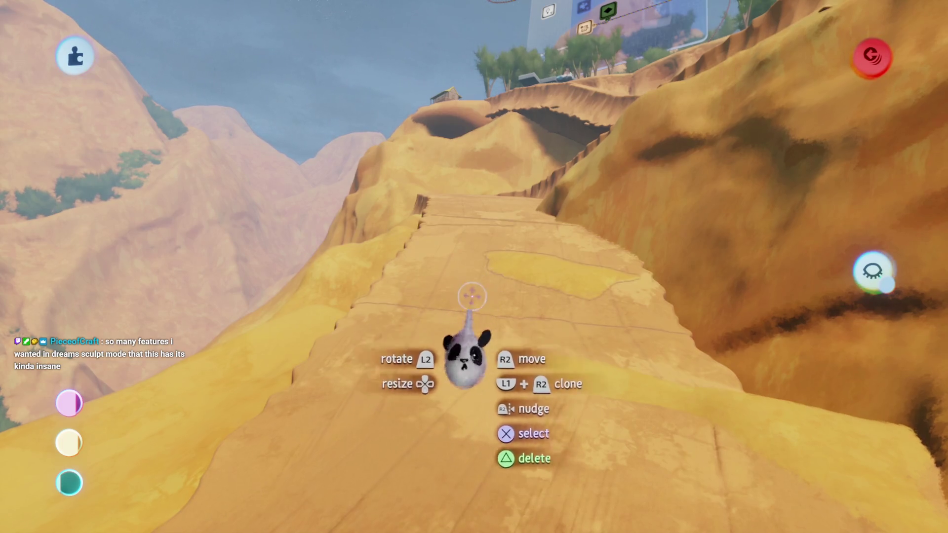
key(Escape)
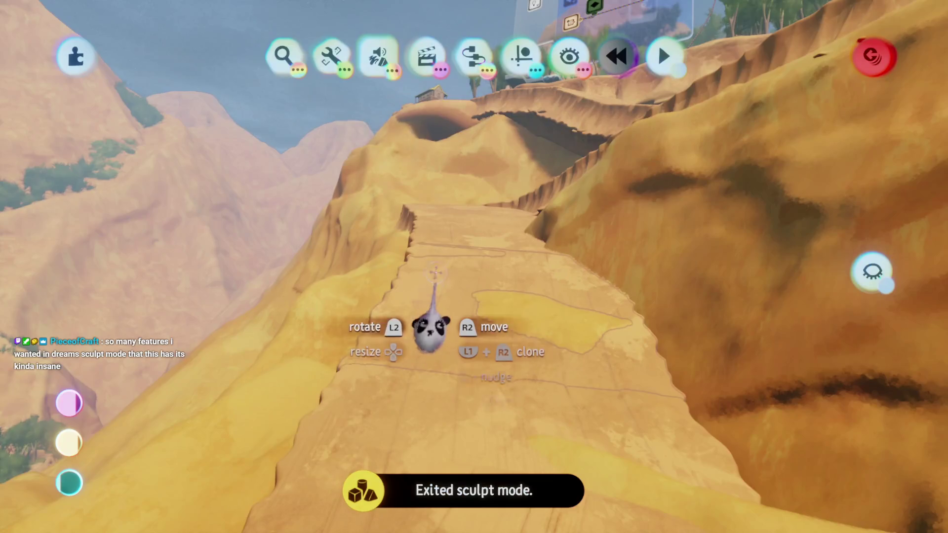
Turn on the rotation guide and rotate the ridge-top slab 3° to follow the cliff line.
click(434, 296)
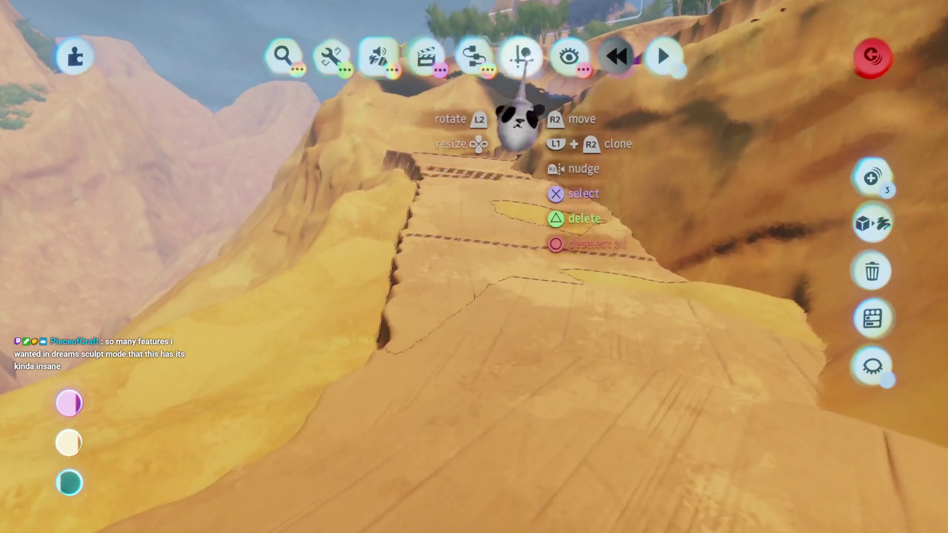
click(521, 56)
click(473, 104)
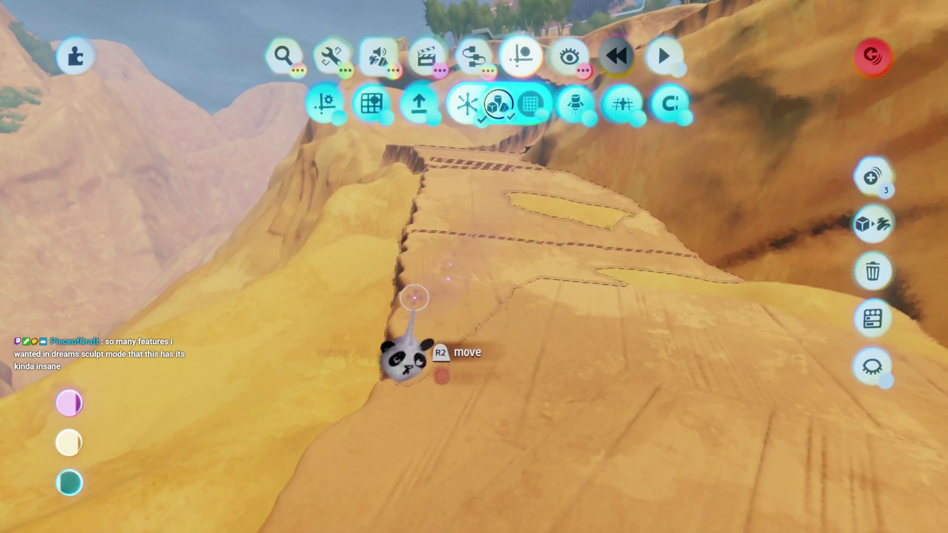
drag(412, 298, 415, 303)
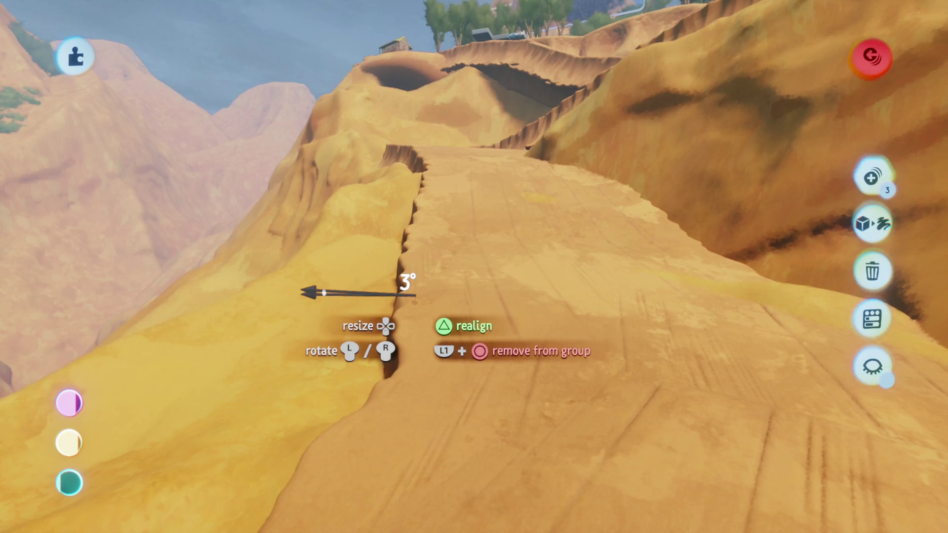
drag(415, 296, 497, 328)
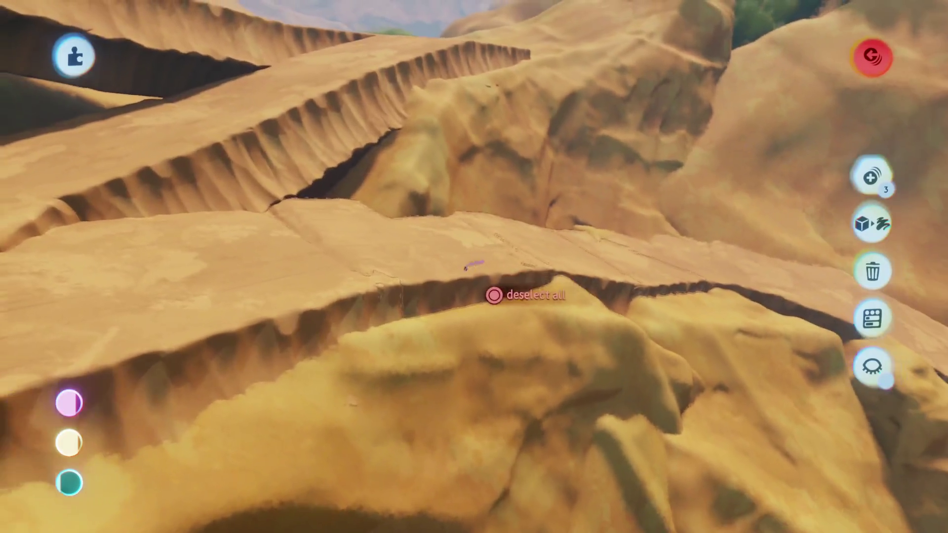
mouse_move(493, 295)
mouse_down()
mouse_move(475, 363)
mouse_move(489, 353)
mouse_move(551, 358)
mouse_up()
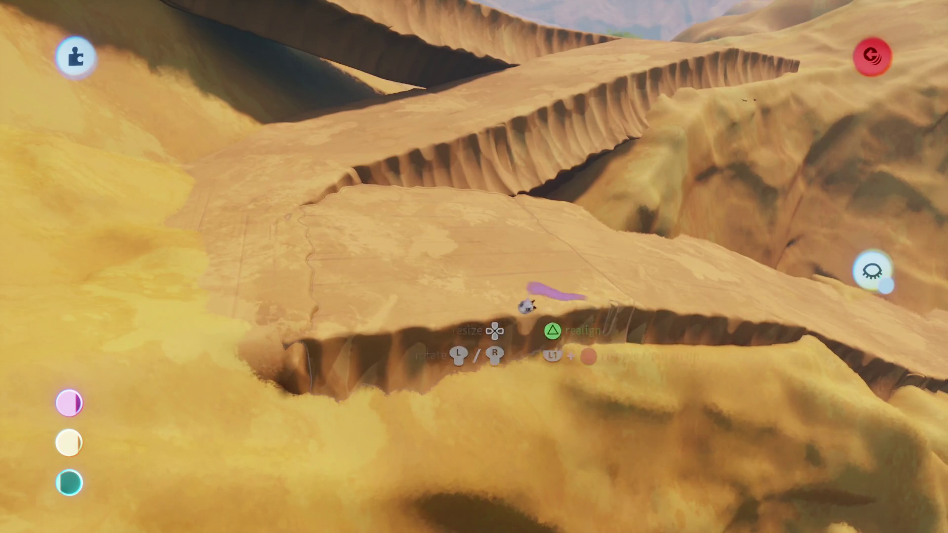
mouse_move(526, 306)
mouse_down()
mouse_move(514, 271)
mouse_move(489, 334)
mouse_move(512, 305)
mouse_move(502, 303)
mouse_move(467, 185)
mouse_up()
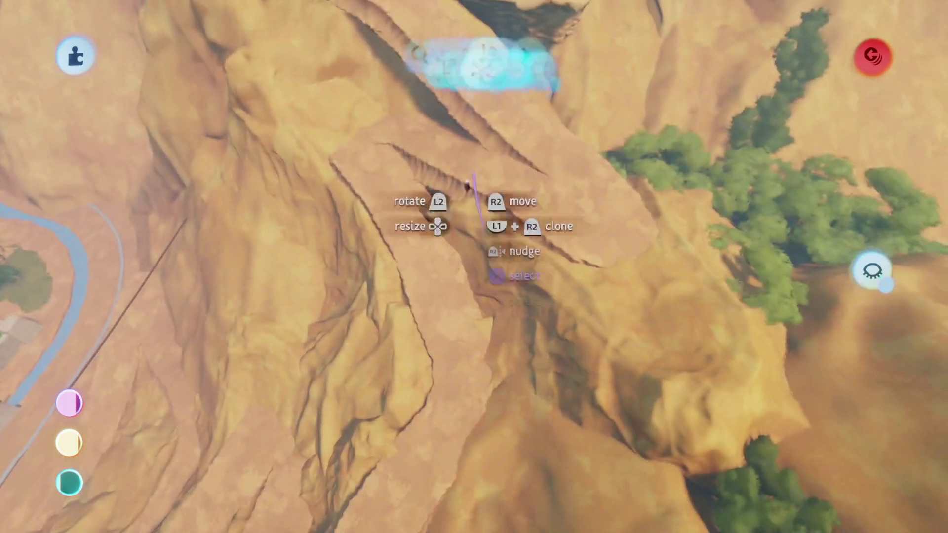
click(511, 286)
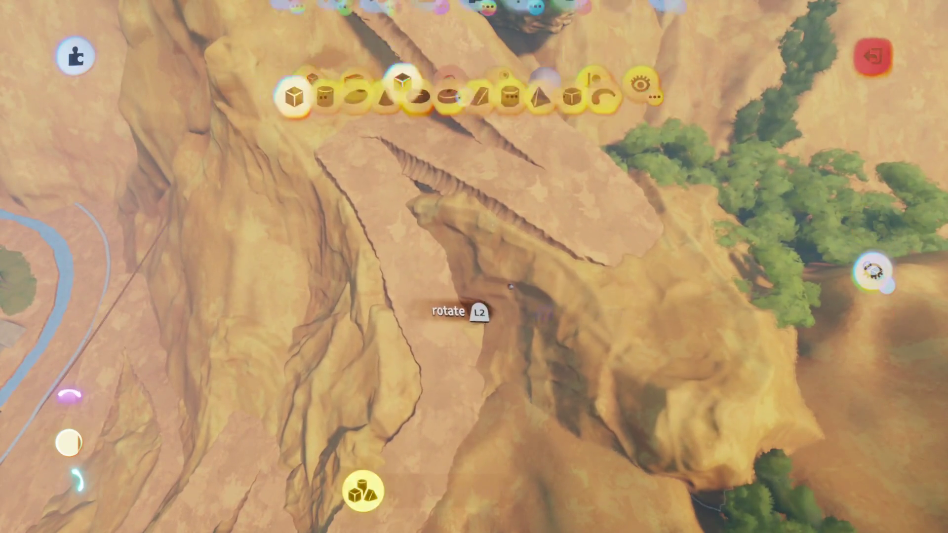
key(Escape)
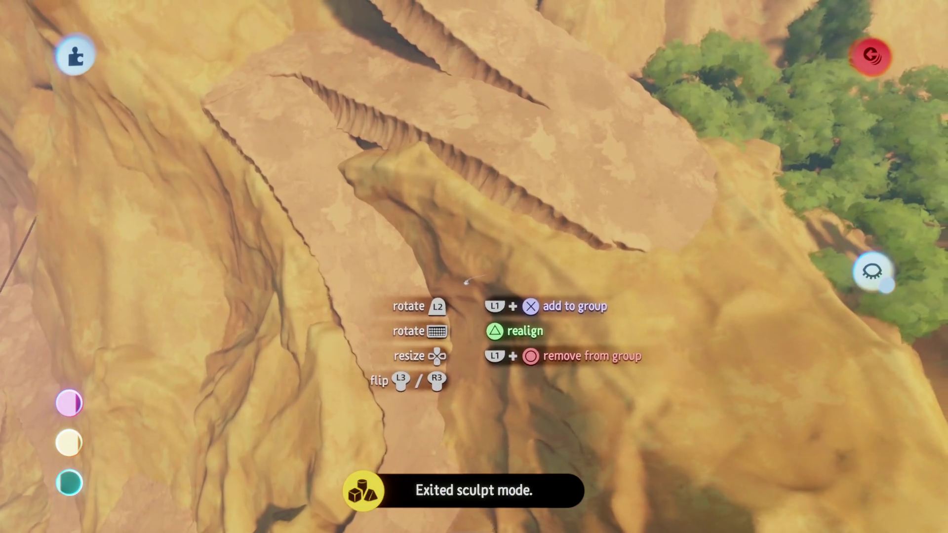
mouse_move(458, 286)
mouse_down()
mouse_move(466, 283)
mouse_move(483, 318)
mouse_move(476, 334)
mouse_move(489, 257)
mouse_up()
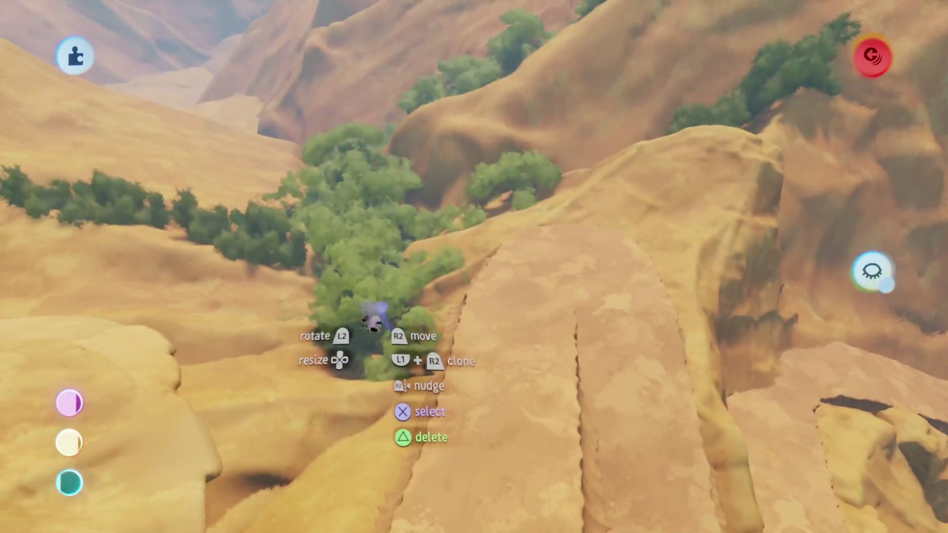
click(365, 309)
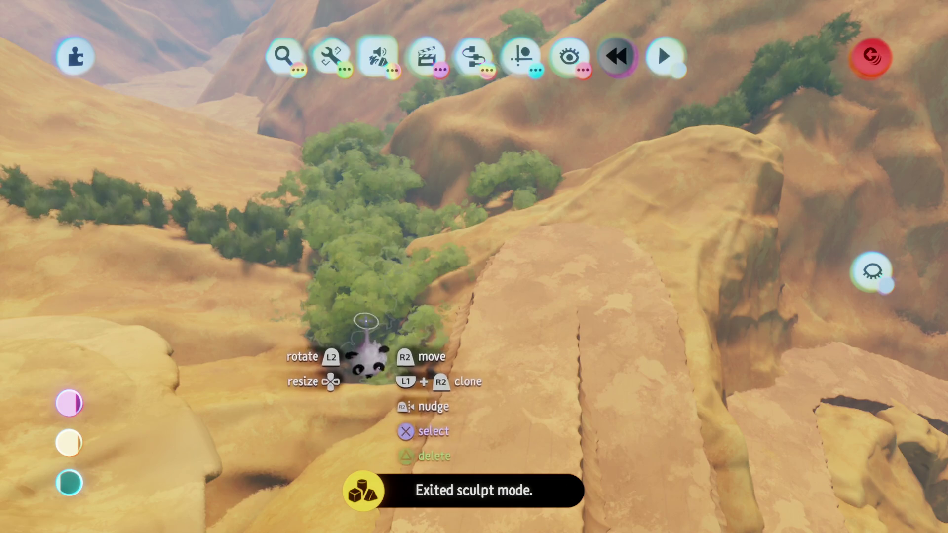
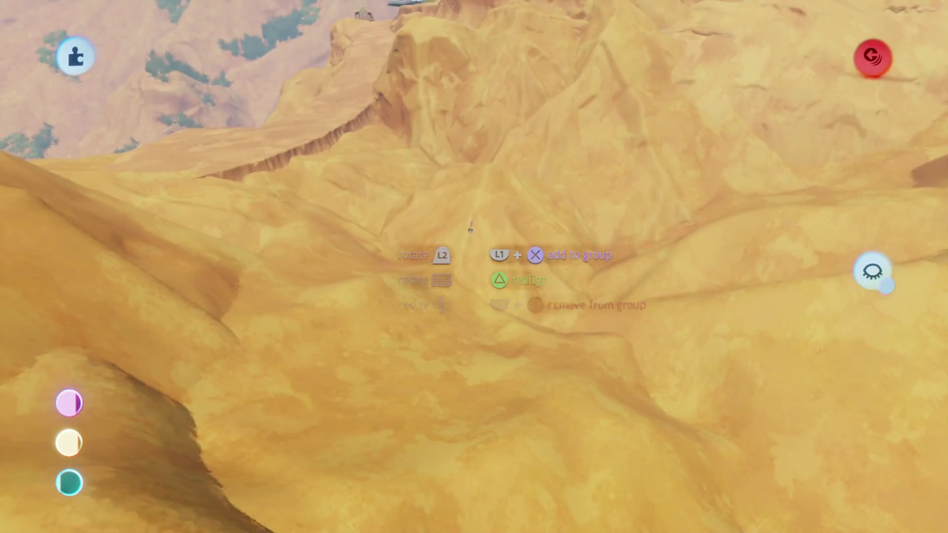
Scale the sand terrain chunk to 189% and rotate it into the canyon slope beside the ledges.
drag(457, 235, 424, 195)
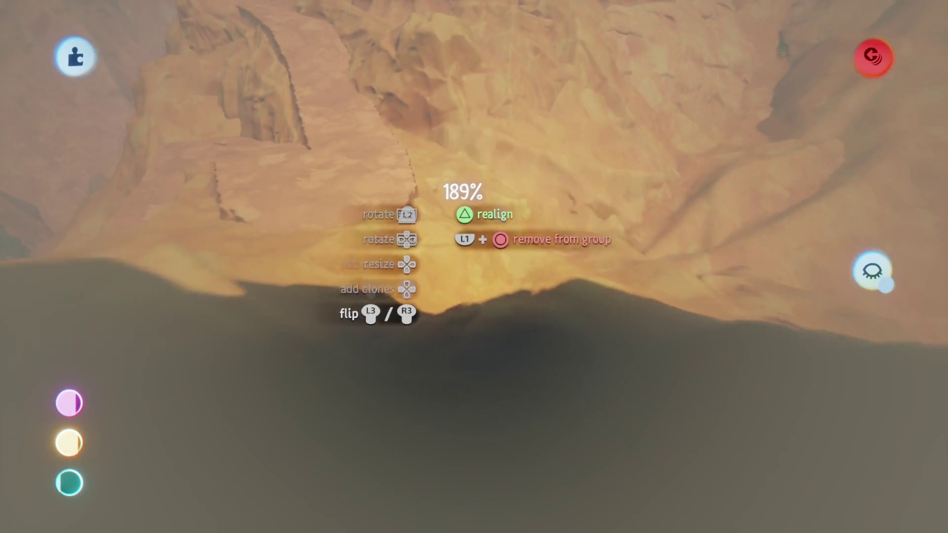
mouse_move(434, 227)
mouse_down()
mouse_move(410, 251)
mouse_move(412, 231)
mouse_up()
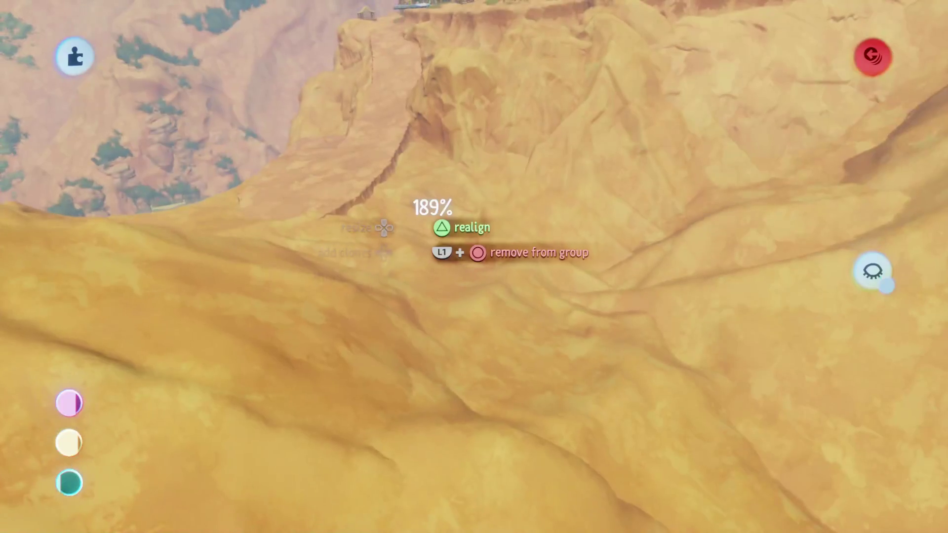
mouse_move(457, 193)
mouse_down()
mouse_move(470, 197)
mouse_move(487, 182)
mouse_move(491, 227)
mouse_move(441, 267)
mouse_move(429, 227)
mouse_move(466, 372)
mouse_move(519, 250)
mouse_move(611, 218)
mouse_move(476, 201)
mouse_move(490, 228)
mouse_move(446, 241)
mouse_move(438, 224)
mouse_move(466, 236)
mouse_move(459, 257)
mouse_move(472, 263)
mouse_move(437, 273)
mouse_move(454, 296)
mouse_move(454, 256)
mouse_move(462, 278)
mouse_move(467, 261)
mouse_move(484, 284)
mouse_up()
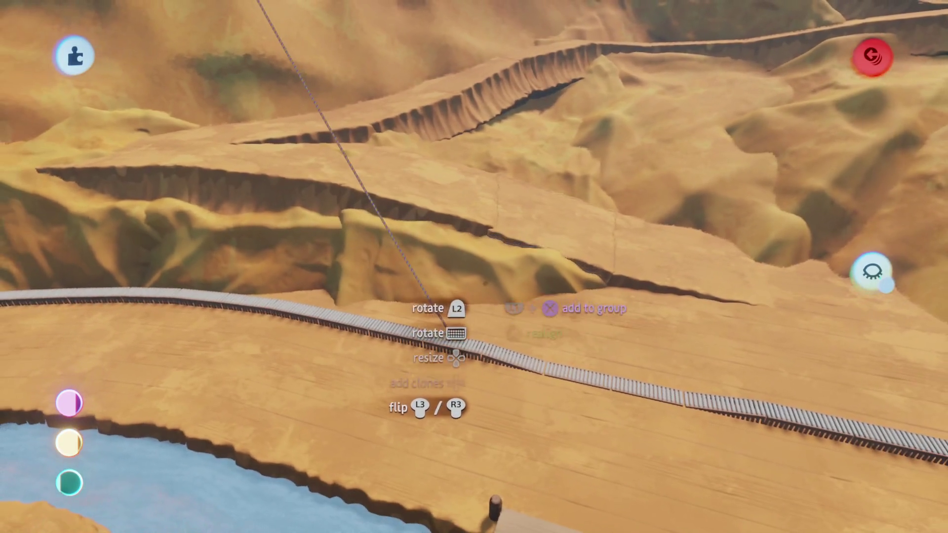
Size a ledge piece to 125%, then 63%, and set it down on the ridge.
mouse_move(489, 321)
mouse_down()
mouse_move(483, 262)
mouse_move(371, 306)
mouse_up()
mouse_move(244, 351)
mouse_down()
mouse_move(425, 241)
mouse_move(444, 207)
mouse_move(459, 254)
mouse_move(468, 254)
mouse_up()
drag(469, 302, 477, 209)
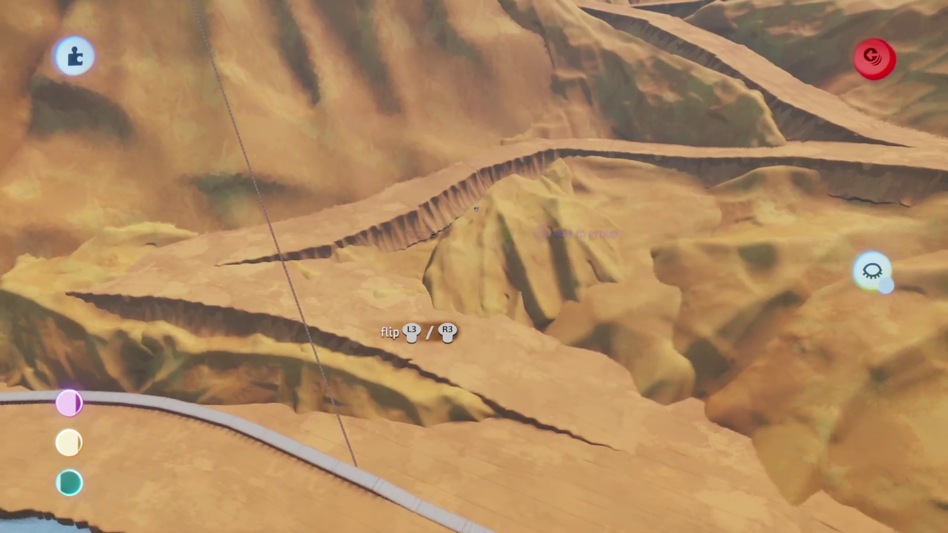
mouse_move(476, 282)
mouse_down()
mouse_move(489, 267)
mouse_move(481, 257)
mouse_move(479, 267)
mouse_up()
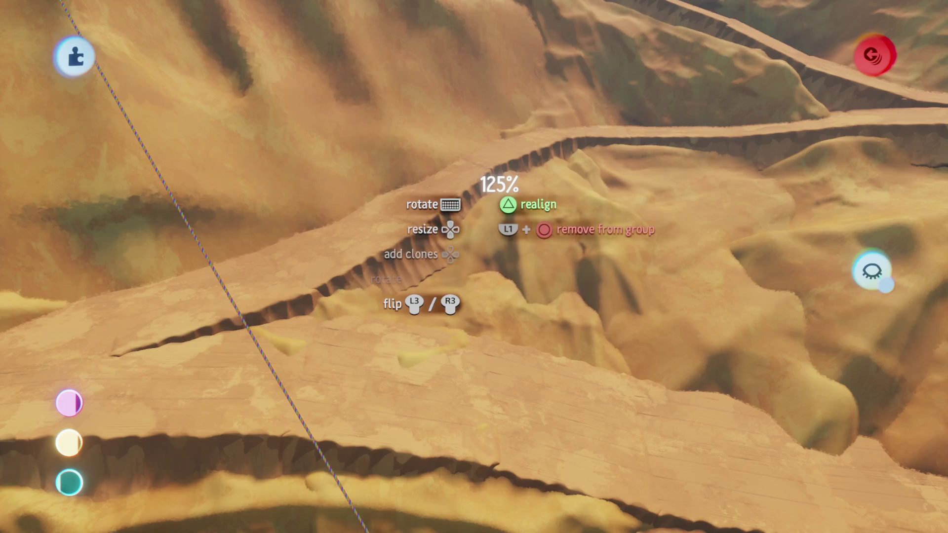
drag(501, 210, 526, 198)
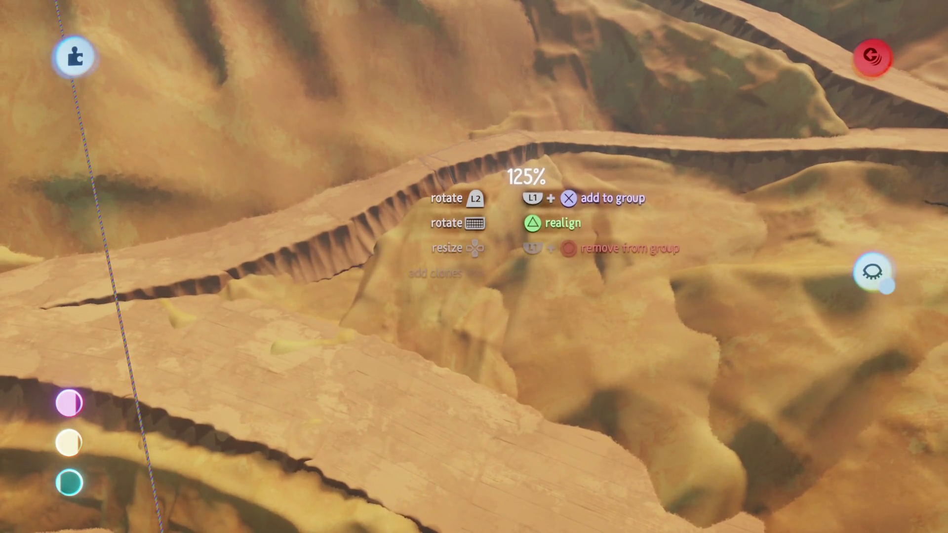
mouse_move(490, 199)
mouse_down()
mouse_move(493, 242)
mouse_move(494, 232)
mouse_move(497, 243)
mouse_move(511, 241)
mouse_up()
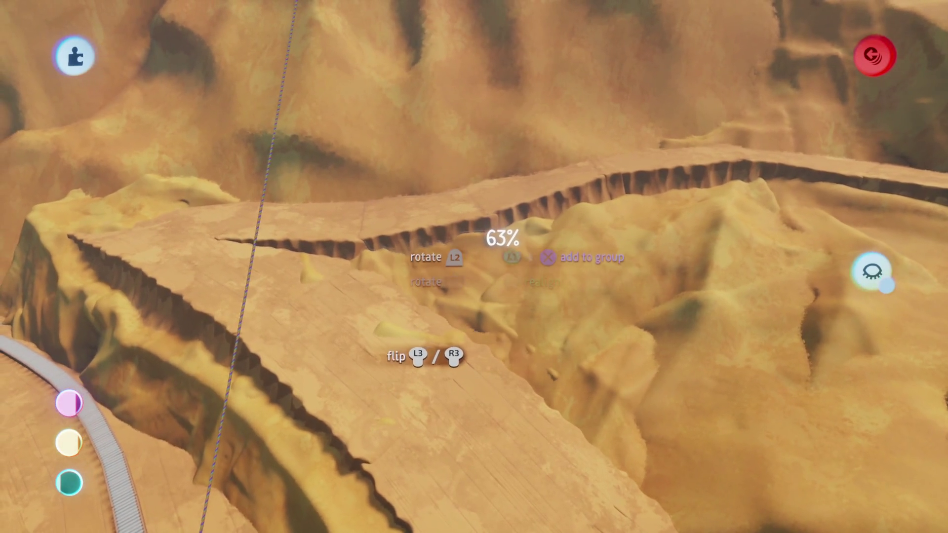
drag(501, 240, 501, 237)
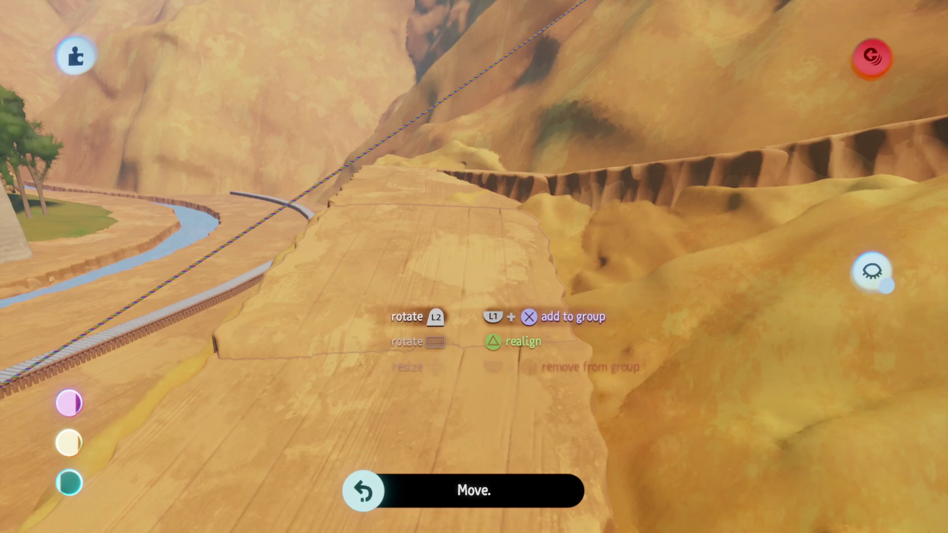
mouse_move(464, 301)
mouse_down()
mouse_move(483, 296)
mouse_move(464, 277)
mouse_up()
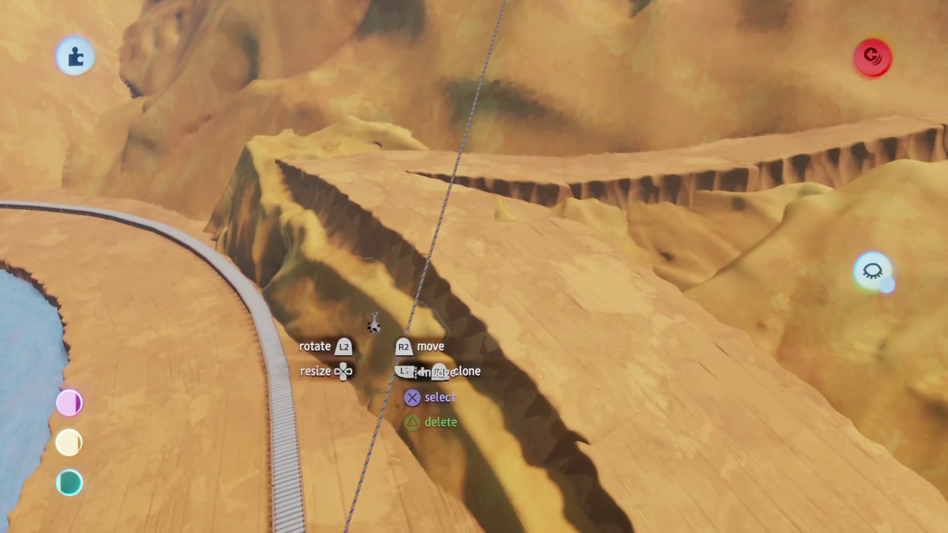
Enlarge another sand rock to 125% near the river bend and leave sculpt mode.
drag(375, 332, 408, 344)
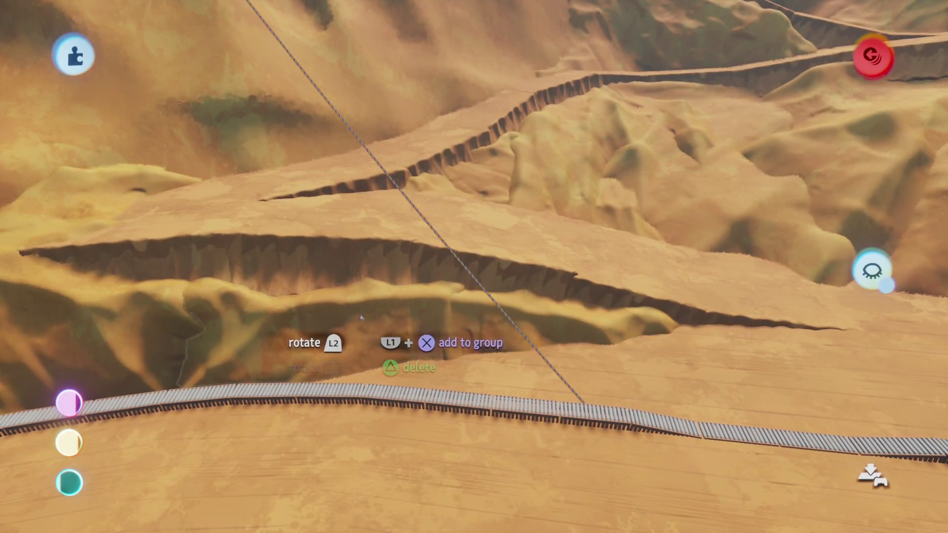
mouse_move(361, 317)
mouse_down()
mouse_move(442, 280)
mouse_move(459, 311)
mouse_move(440, 259)
mouse_move(470, 261)
mouse_move(508, 203)
mouse_move(538, 24)
mouse_move(533, 123)
mouse_move(548, 159)
mouse_move(528, 331)
mouse_move(516, 292)
mouse_move(510, 298)
mouse_move(510, 380)
mouse_move(510, 358)
mouse_move(475, 365)
mouse_move(499, 326)
mouse_up()
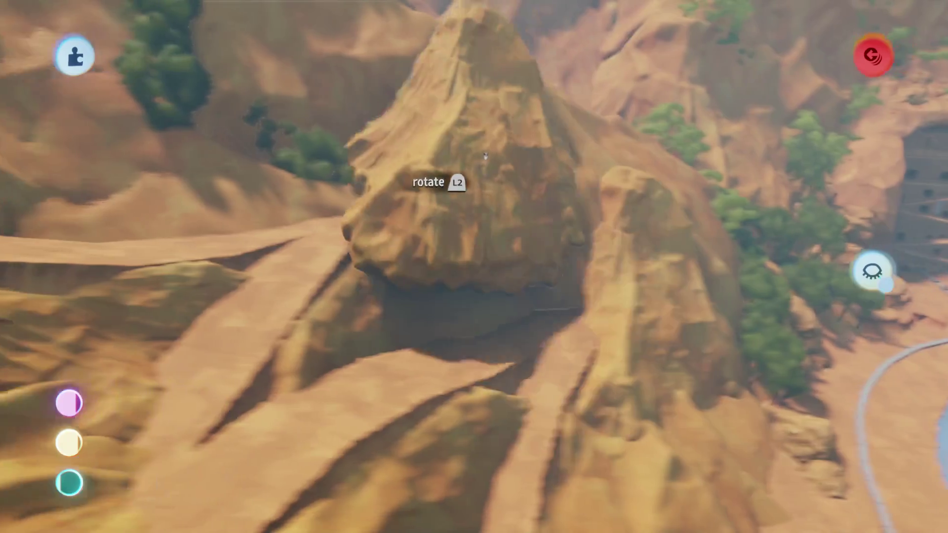
mouse_move(484, 156)
mouse_down()
mouse_move(516, 249)
mouse_move(511, 296)
mouse_move(516, 267)
mouse_move(518, 276)
mouse_move(486, 279)
mouse_move(495, 281)
mouse_move(496, 258)
mouse_up()
key(Escape)
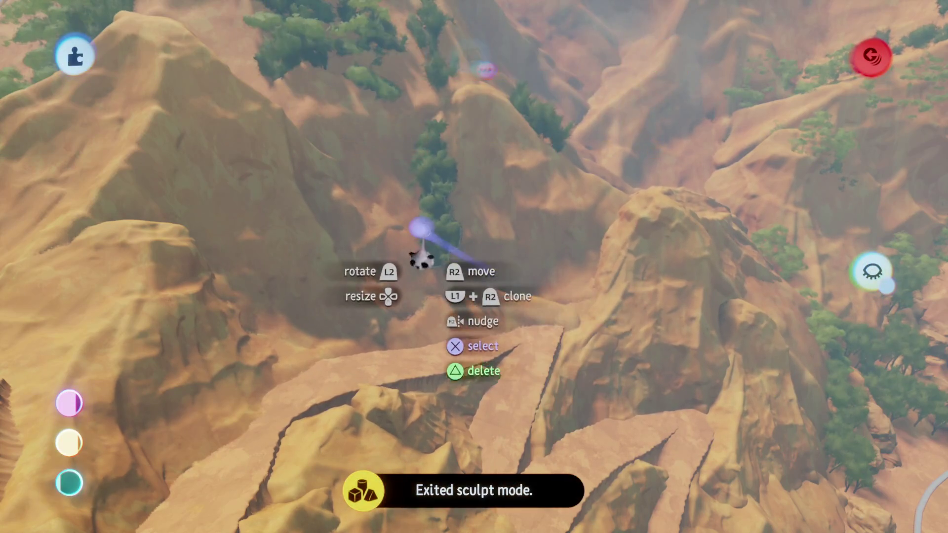
Pick up the terraced ledge piece again and scale it up to 161%.
drag(478, 284, 540, 277)
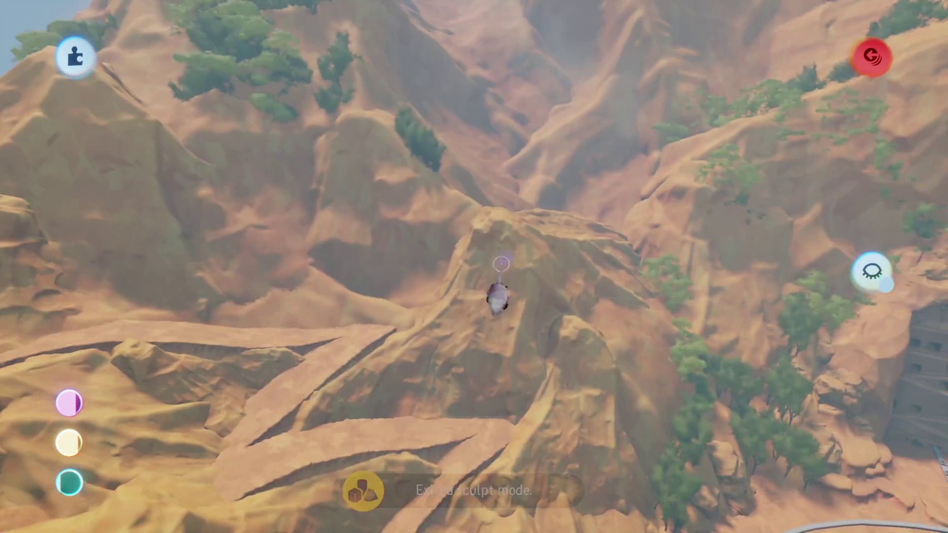
key(Escape)
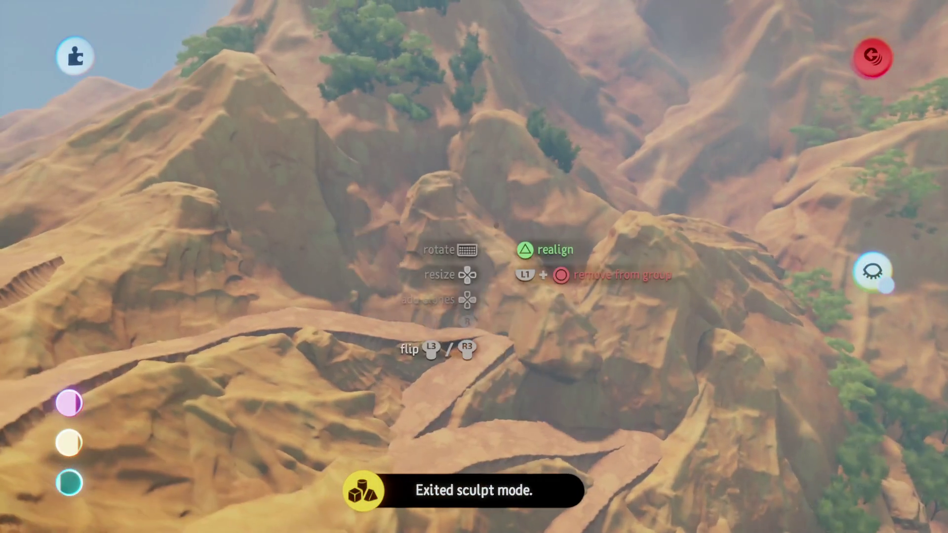
key(Up)
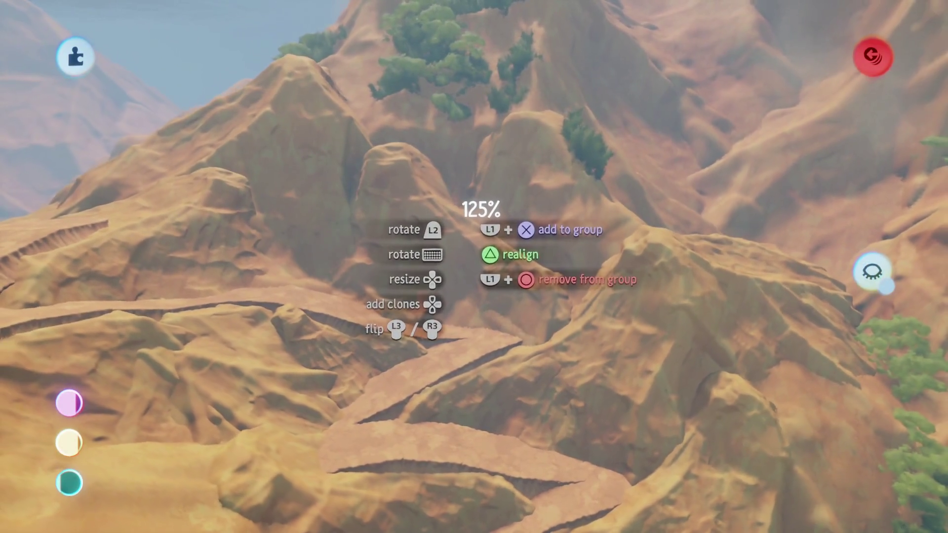
key(Up)
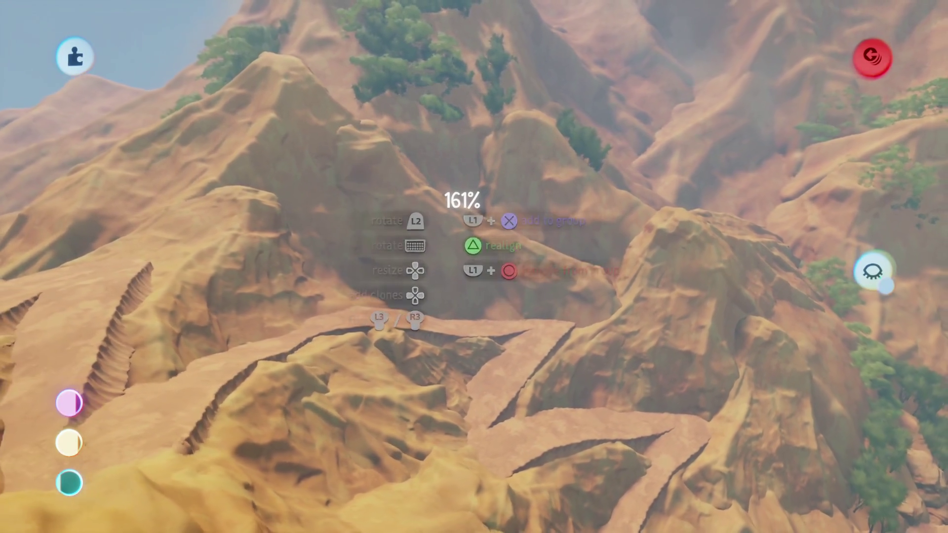
scroll(497, 206, up, 5)
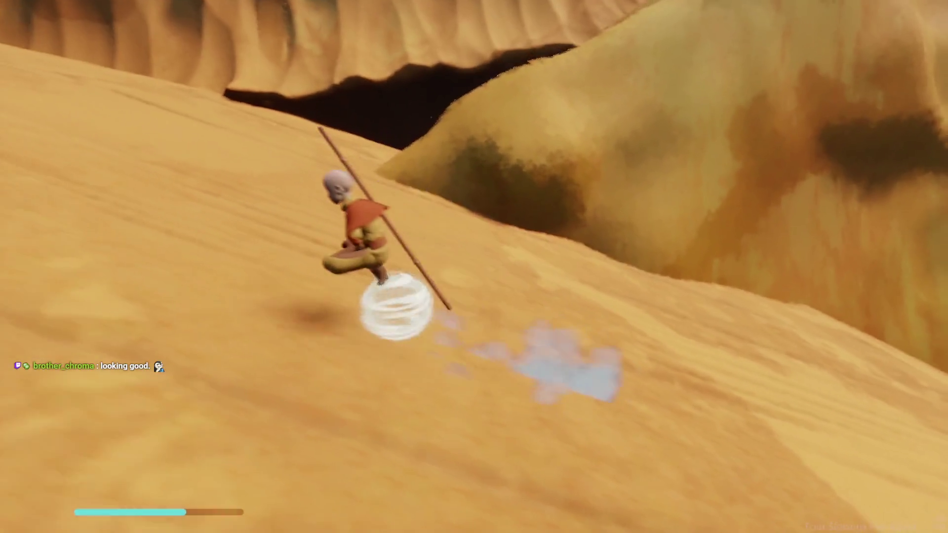
Pause the playtest and drop back into edit mode, leaving sculpt mode.
key(Escape)
click(229, 371)
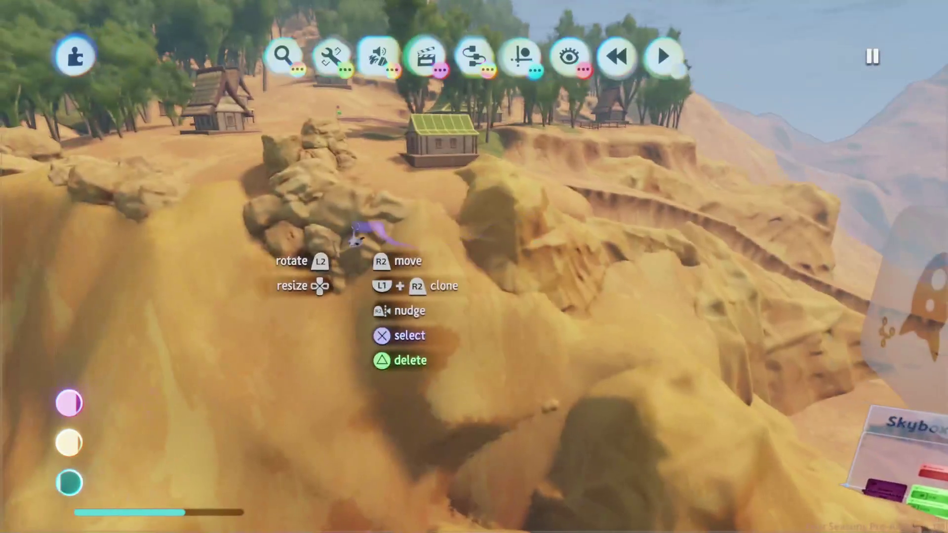
key(Escape)
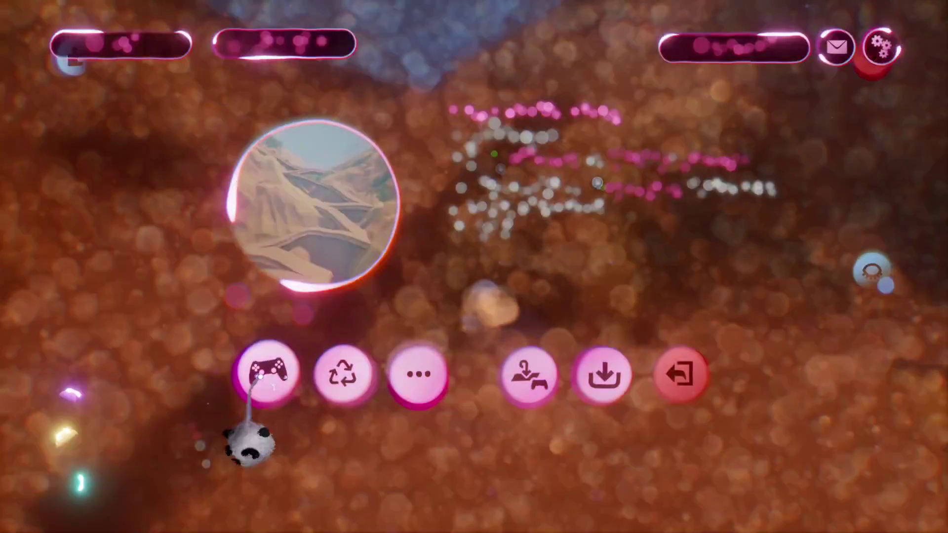
Resume playtesting the sand slopes, then pause and return to edit mode.
click(260, 376)
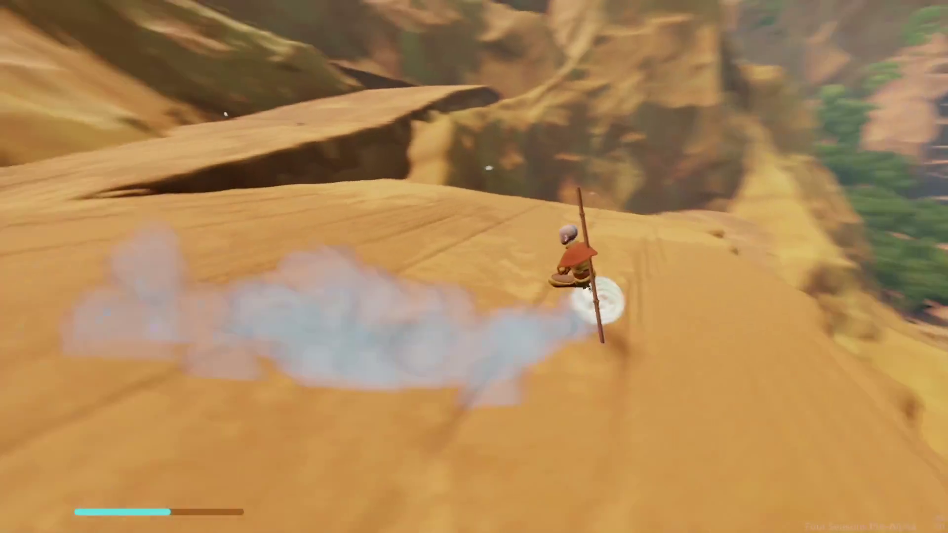
key(Escape)
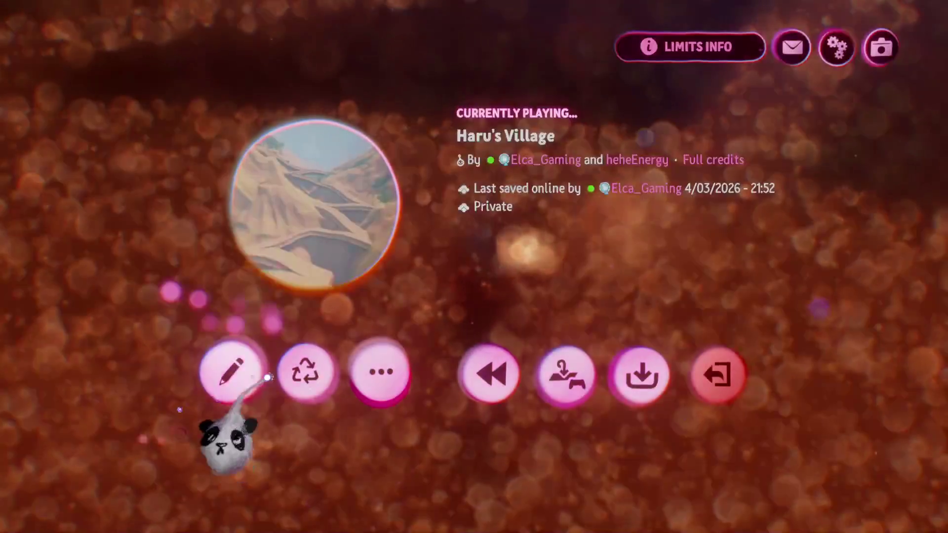
click(233, 372)
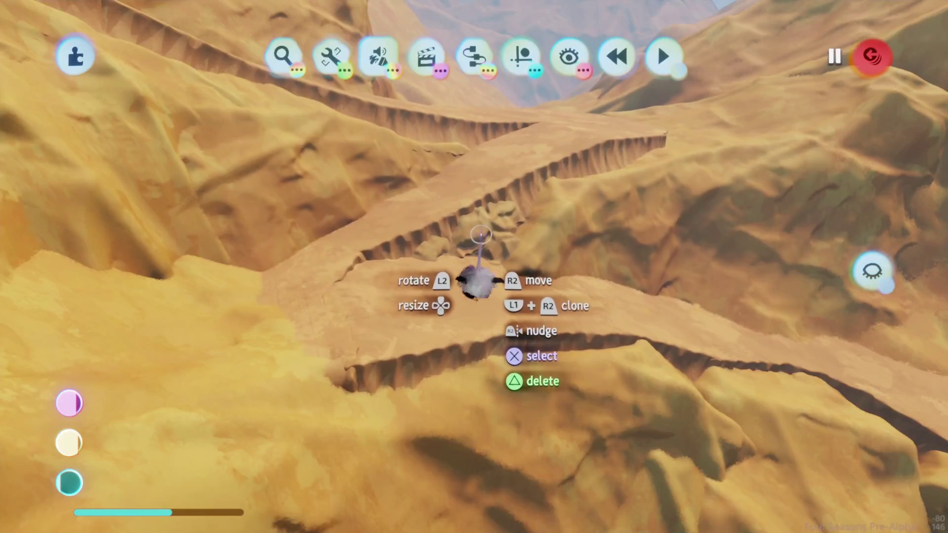
Shrink the held rock to 70% and grab the boulder cluster for the ledge edge.
key(Escape)
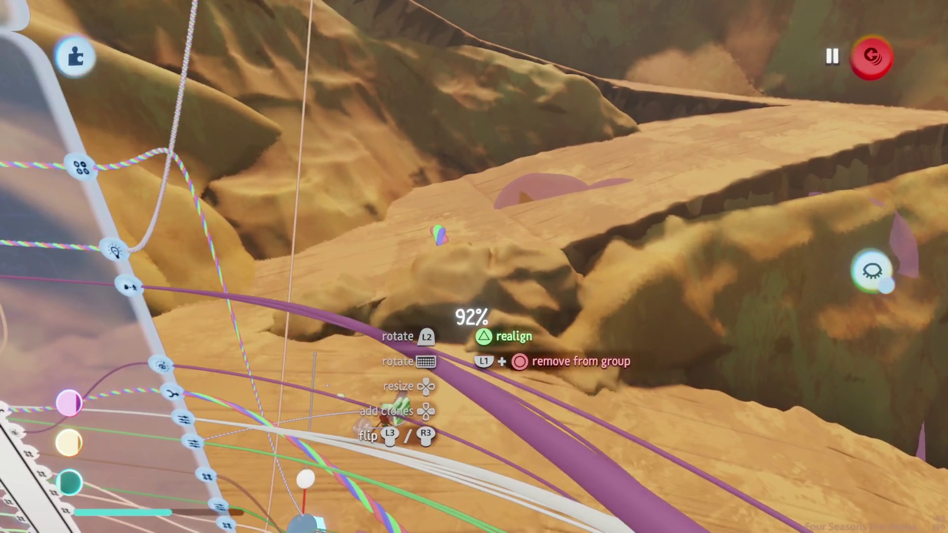
key(Down)
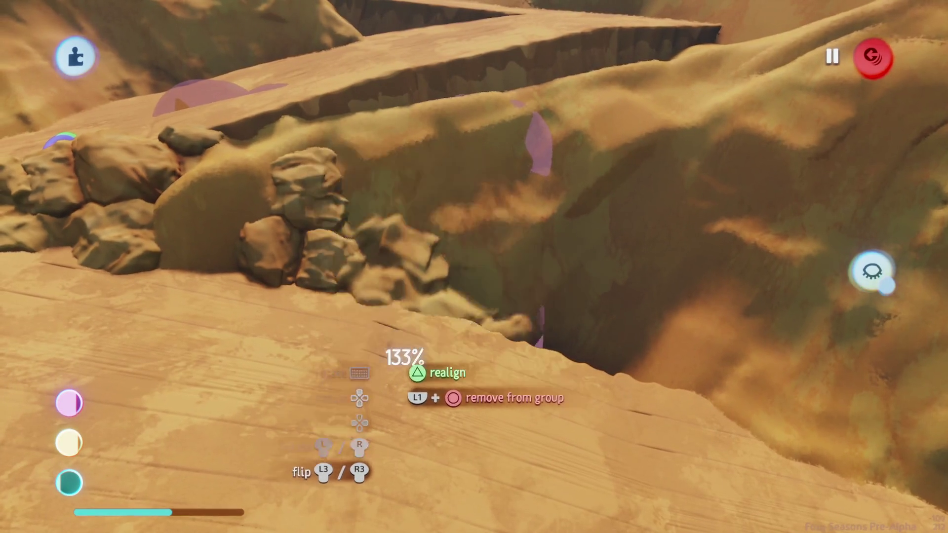
mouse_move(311, 275)
mouse_down()
mouse_move(466, 319)
mouse_move(438, 388)
mouse_up()
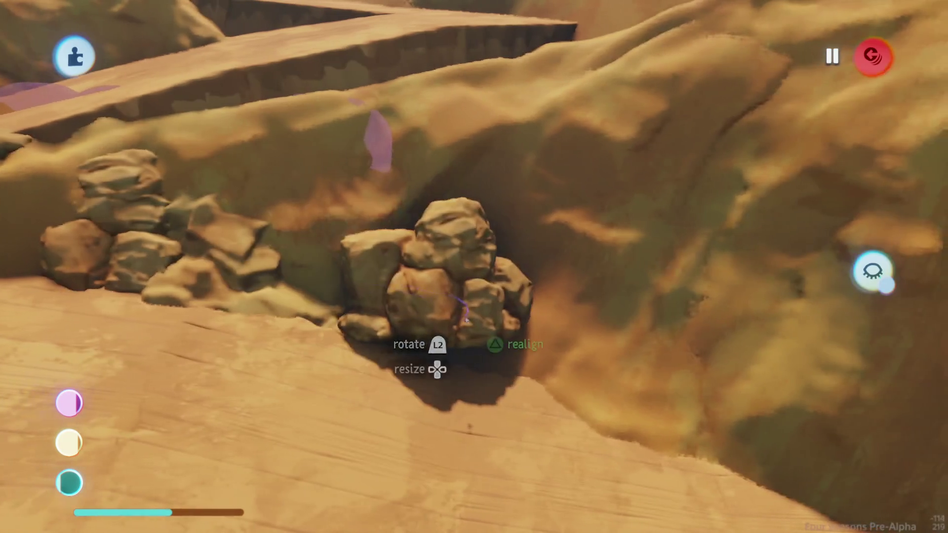
Move the rock group beside the ledge and pull a single boulder from the pile.
mouse_move(454, 283)
mouse_down()
mouse_move(434, 321)
mouse_move(433, 284)
mouse_move(444, 263)
mouse_move(457, 277)
mouse_up()
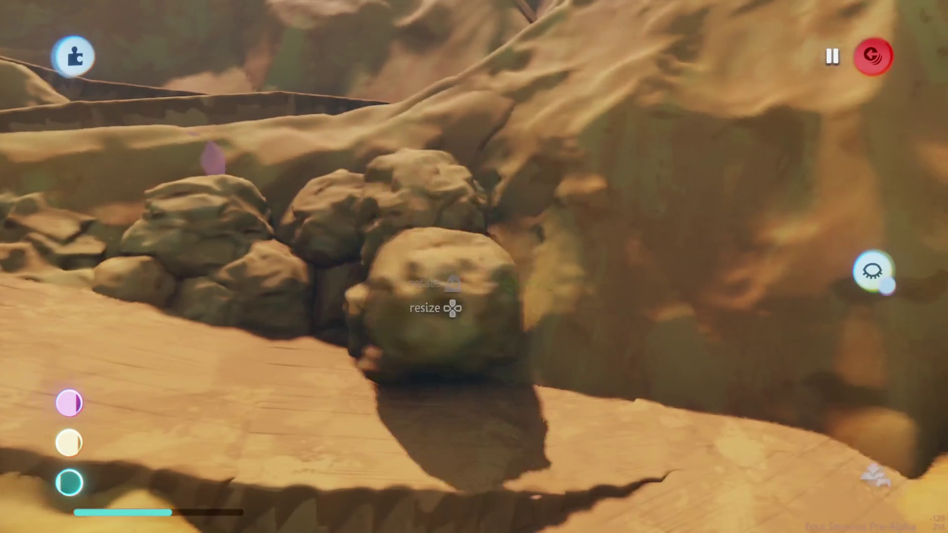
mouse_move(450, 309)
mouse_down()
mouse_move(504, 401)
mouse_move(505, 436)
mouse_move(479, 448)
mouse_move(487, 467)
mouse_up()
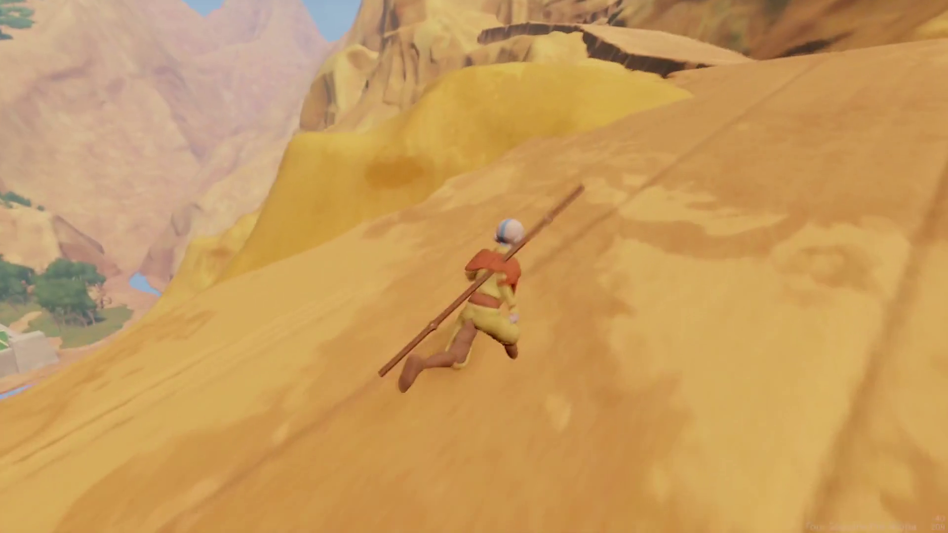
Jump and glide above the canyon terraces, then pause and switch back to edit mode.
key(Escape)
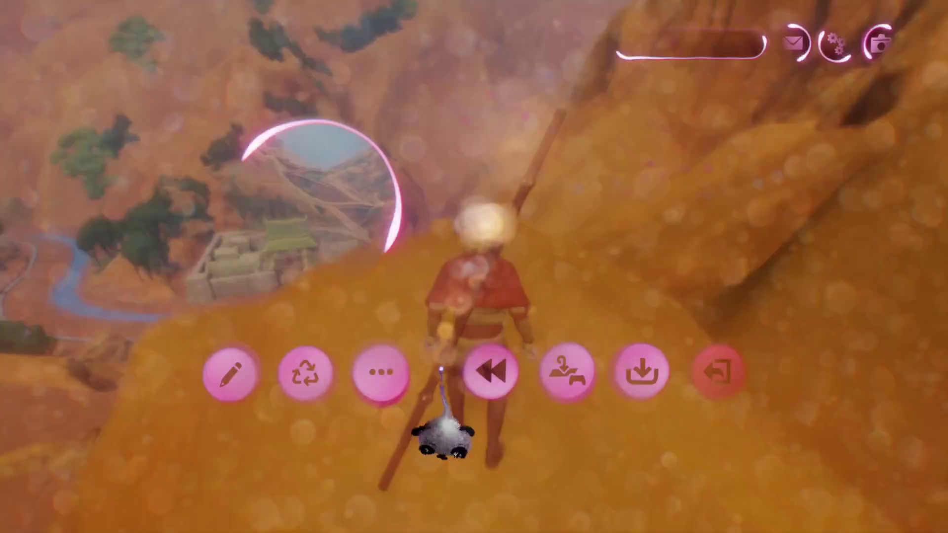
key(space)
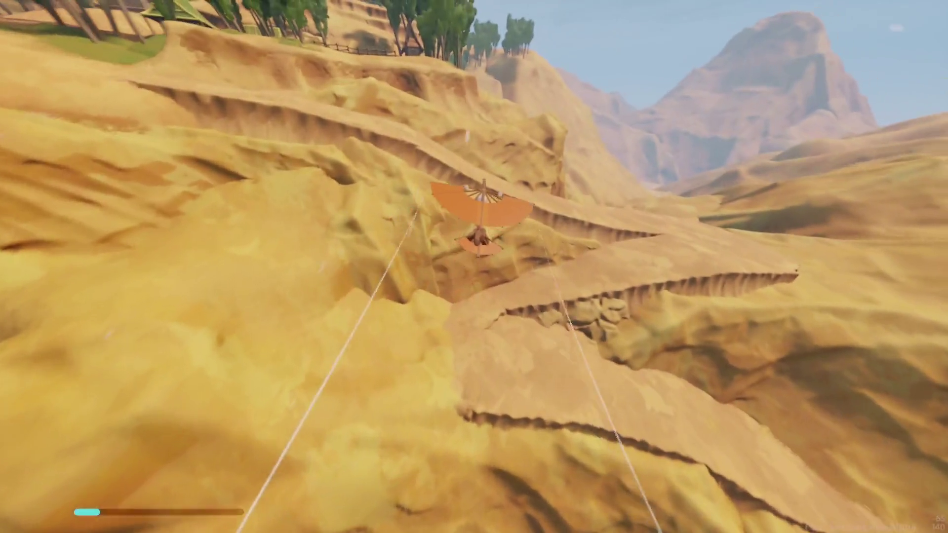
key(Escape)
click(228, 372)
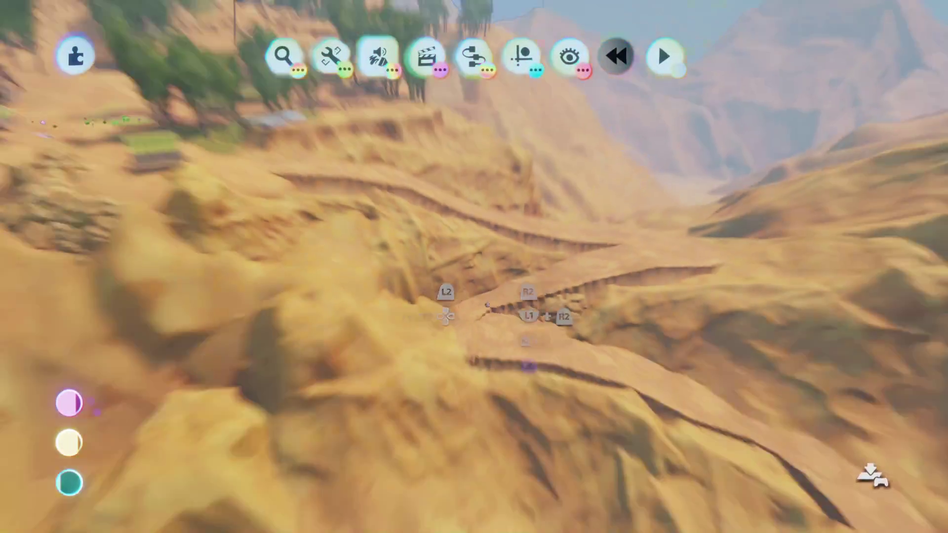